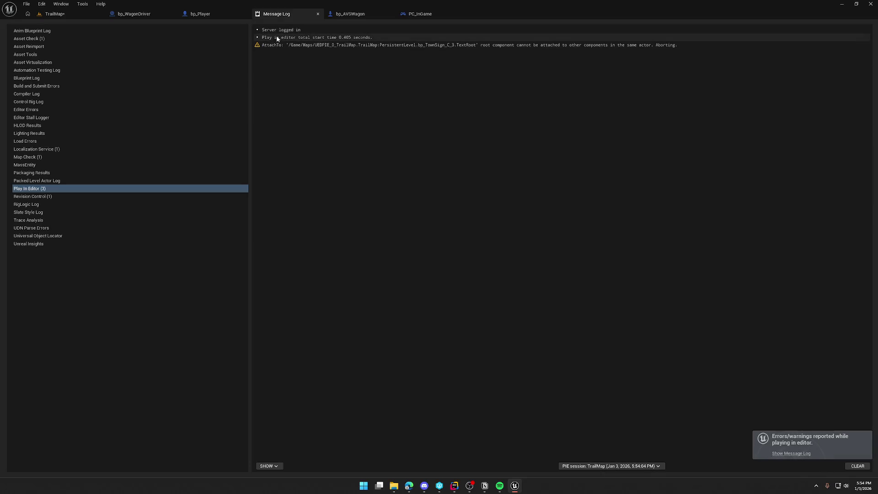
Return to the TrailMap level and start a play test, sprinting up the trail
{"action": "left_click", "coordinate": [61, 14]}
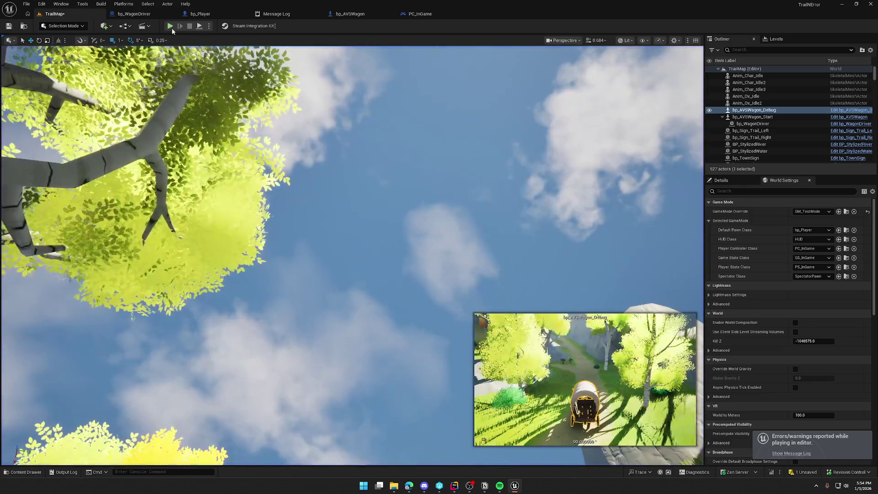
{"action": "left_click", "coordinate": [170, 25]}
{"action": "key", "text": "shift+w"}
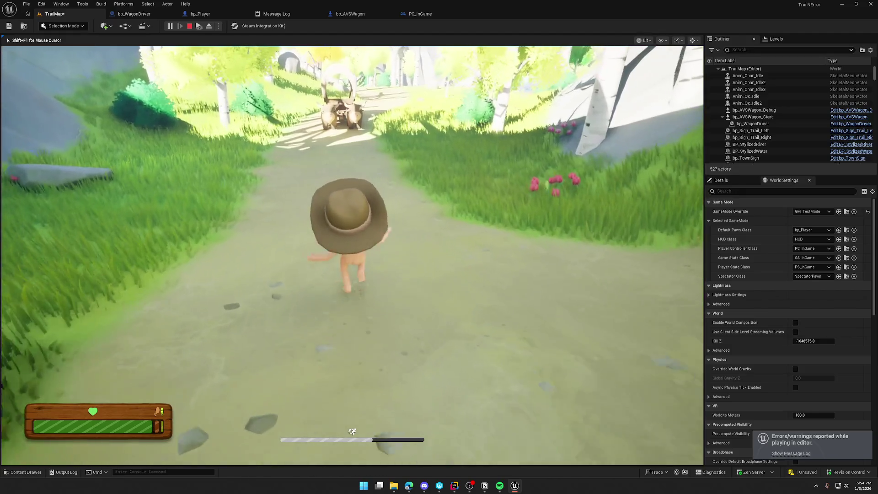
Enable GodMode from the console, then run to the ox wagon and board it
{"action": "key", "text": "shift+F1"}
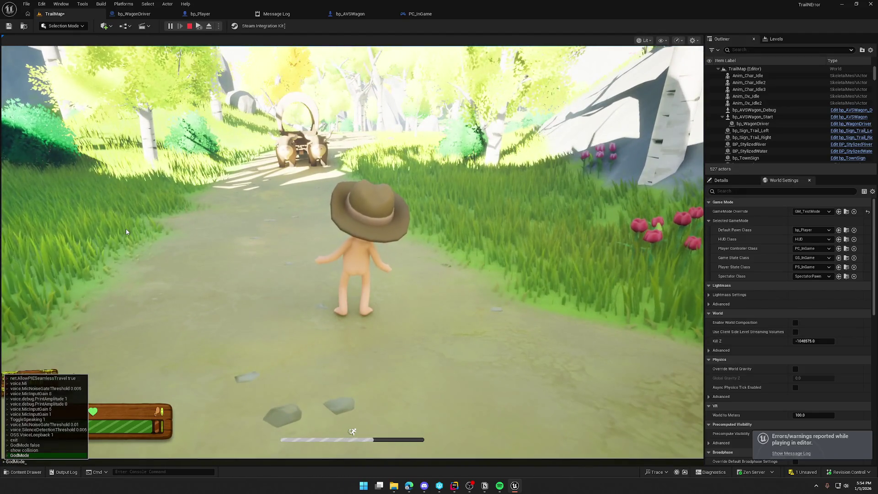
{"action": "key", "text": "Return"}
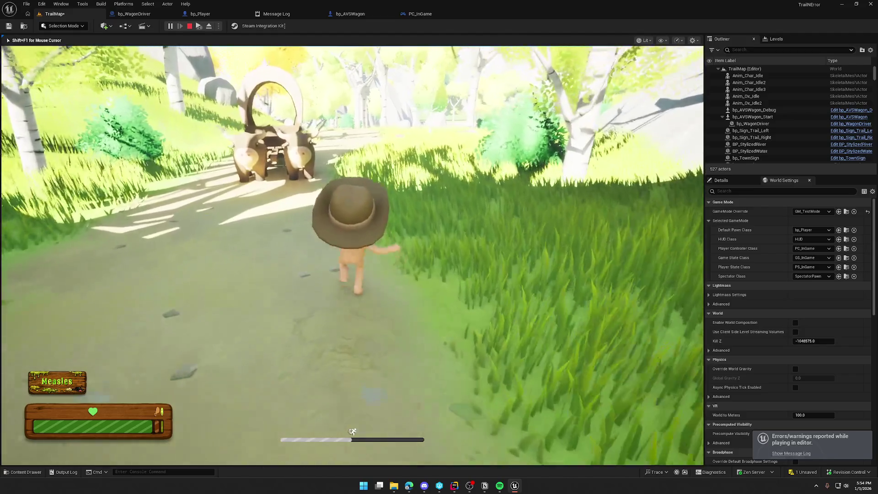
{"action": "key", "text": "shift+w"}
{"action": "key", "text": "e"}
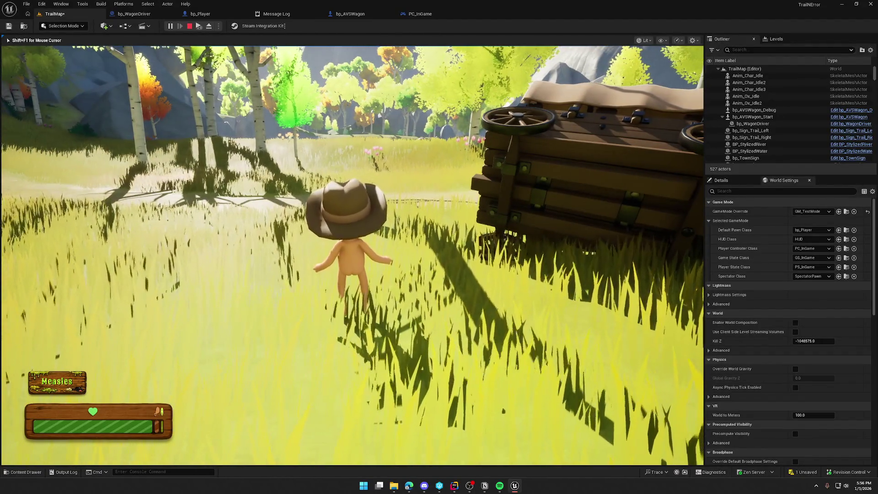
Stop the play test, close the Message Log and frame bp_AVSWagon_Debug in the viewport
{"action": "key", "text": "Escape"}
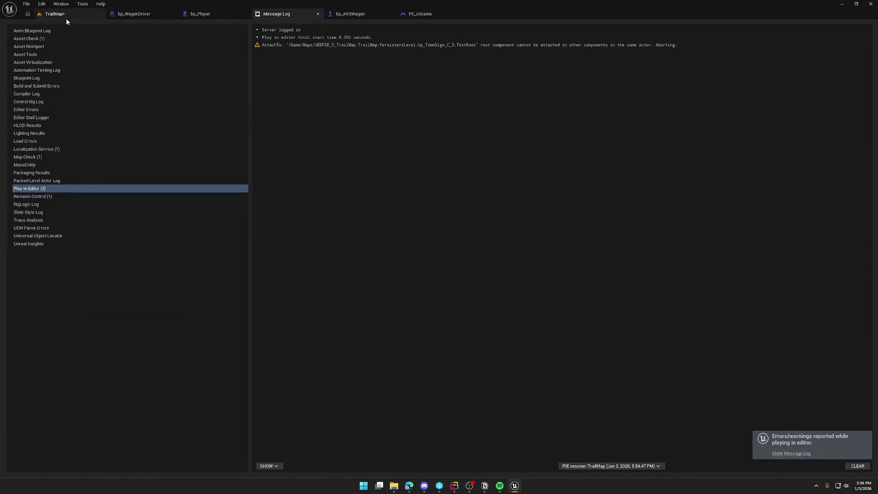
{"action": "left_click", "coordinate": [318, 14]}
{"action": "left_click_drag", "start_coordinate": [311, 172], "coordinate": [306, 140]}
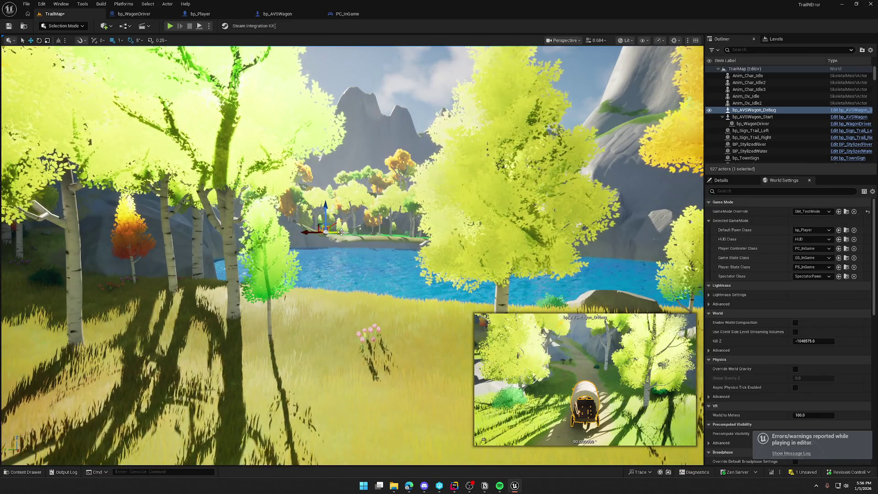
{"action": "key", "text": "f"}
{"action": "mouse_move", "coordinate": [349, 227]}
{"action": "left_mouse_down"}
{"action": "mouse_move", "coordinate": [364, 189]}
{"action": "mouse_move", "coordinate": [320, 210]}
{"action": "mouse_move", "coordinate": [316, 201]}
{"action": "left_mouse_up"}
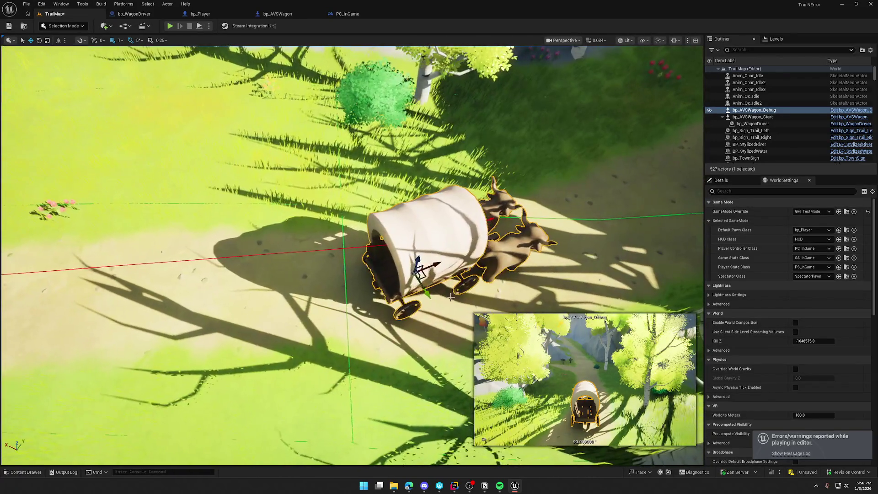
Rotate the debug ox wagon about 150° and move it down-left onto the ground
{"action": "left_click_drag", "start_coordinate": [419, 273], "coordinate": [418, 273]}
{"action": "key", "text": "e"}
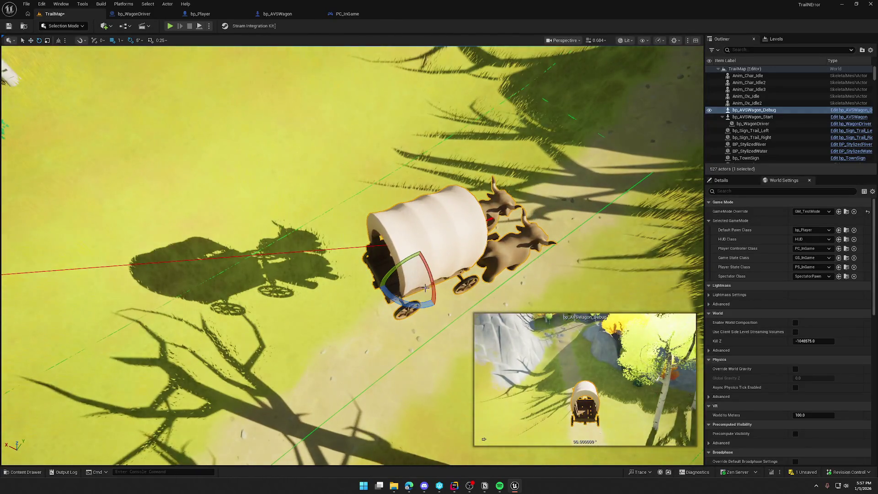
{"action": "mouse_move", "coordinate": [422, 306]}
{"action": "left_mouse_down"}
{"action": "mouse_move", "coordinate": [386, 313]}
{"action": "mouse_move", "coordinate": [411, 300]}
{"action": "mouse_move", "coordinate": [496, 291]}
{"action": "left_mouse_up"}
{"action": "key", "text": "w"}
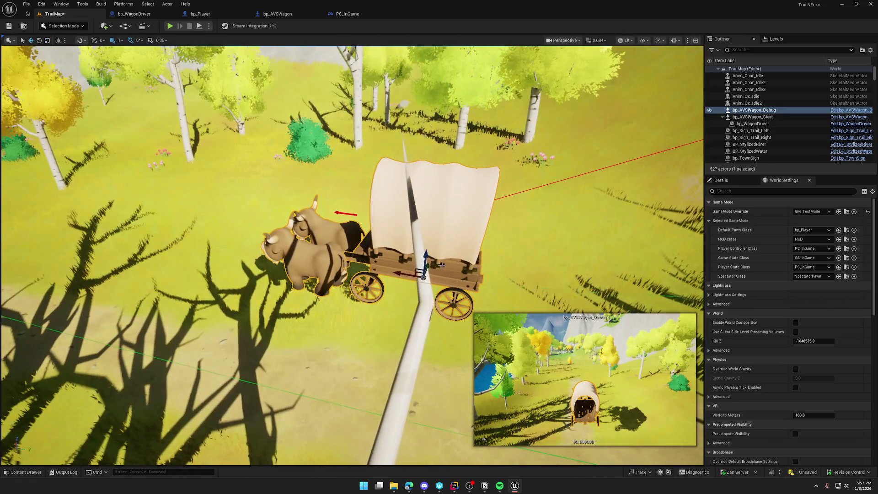
{"action": "left_click_drag", "start_coordinate": [425, 254], "coordinate": [387, 359]}
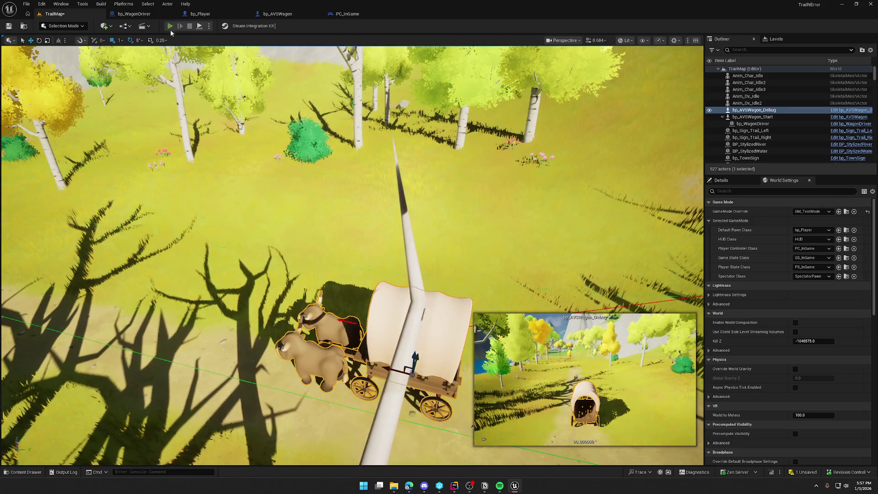
{"action": "key", "text": "alt+p"}
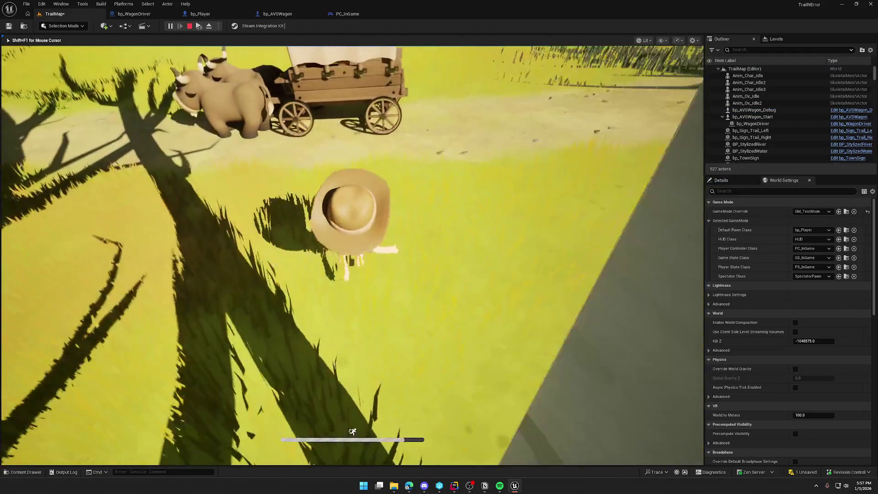
Walk to the repositioned wagon and drive it out onto the grassy meadow
{"action": "key", "text": "w"}
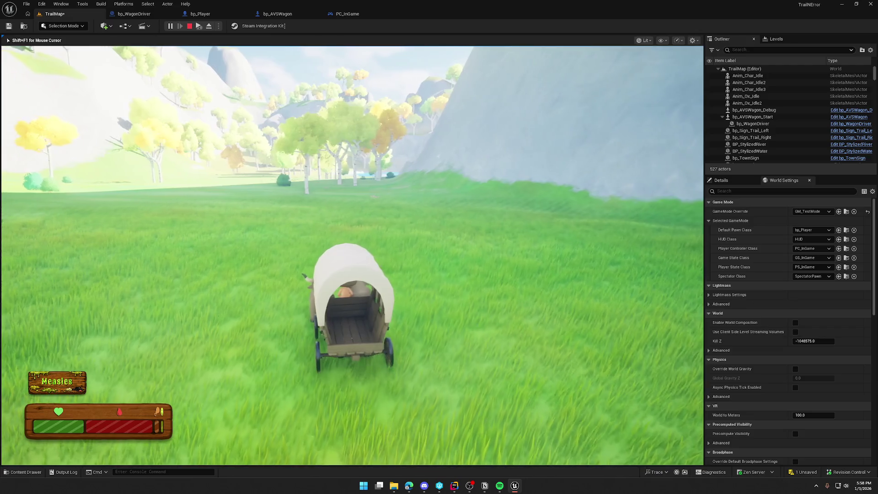
End the play test and set bp_AVSWagon's Vehicle Mesh Mass to 3000 kg
{"action": "key", "text": "Escape"}
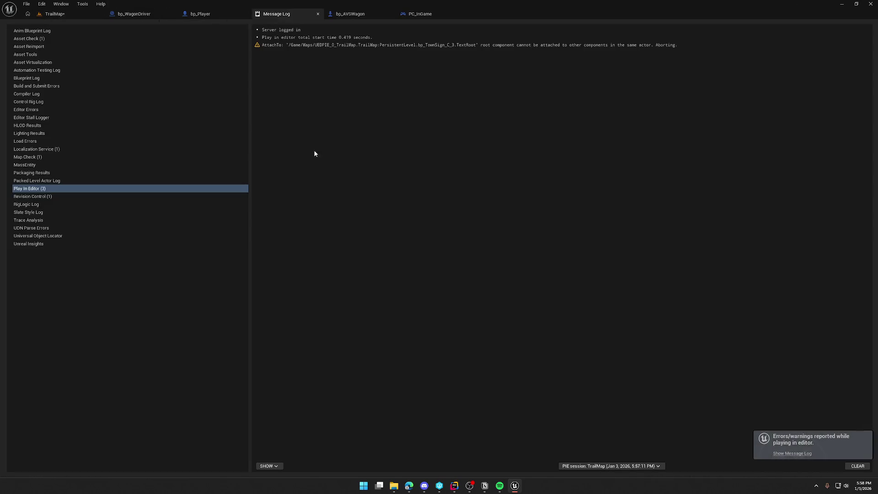
{"action": "middle_click", "coordinate": [282, 14]}
{"action": "left_click", "coordinate": [134, 14]}
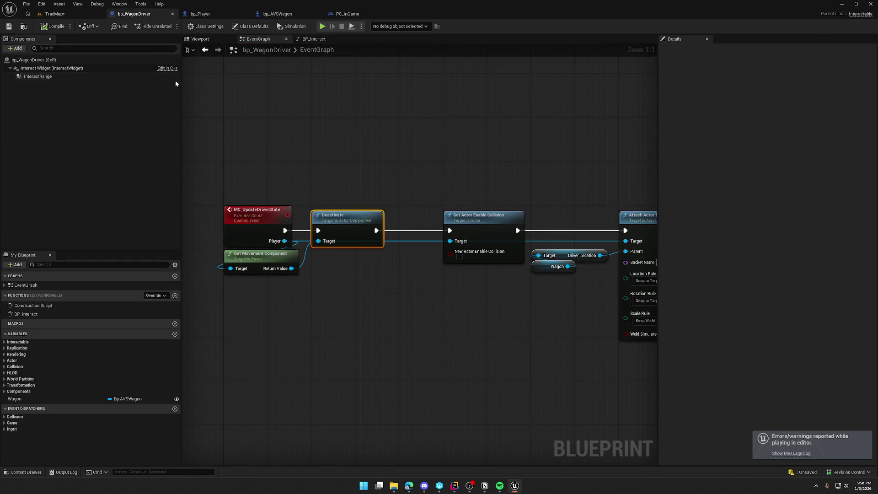
{"action": "left_click", "coordinate": [283, 14]}
{"action": "left_click", "coordinate": [151, 68]}
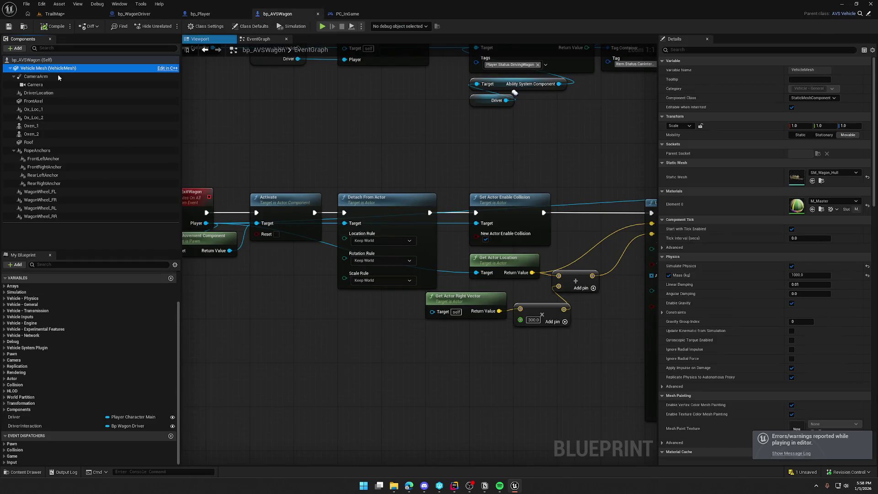
{"action": "left_click", "coordinate": [812, 276]}
{"action": "type", "text": "30"}
{"action": "key", "text": "Return"}
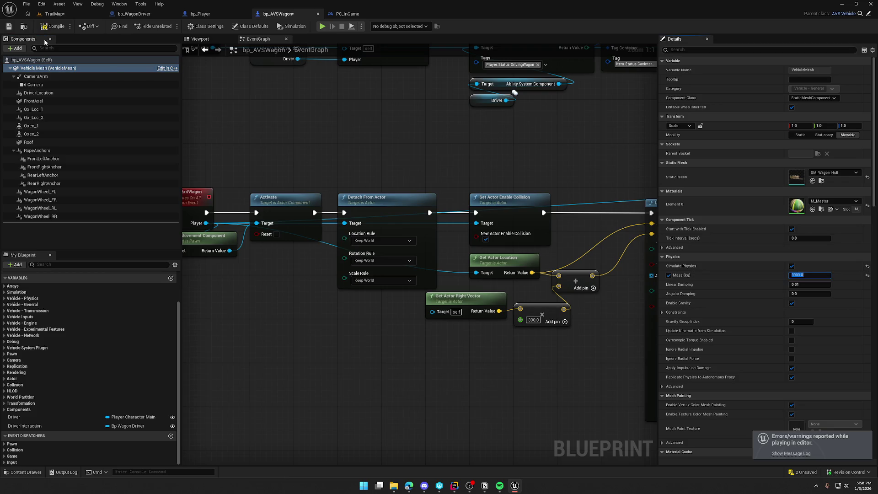
{"action": "left_click", "coordinate": [56, 15]}
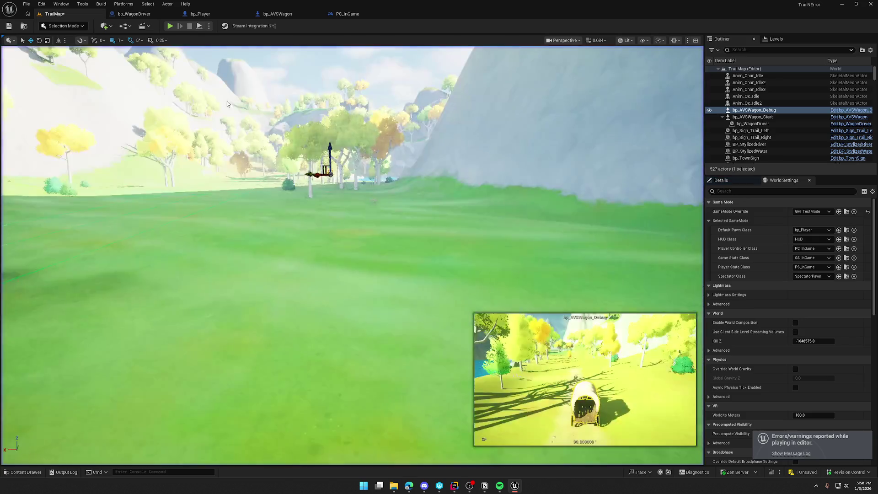
Frame bp_AVSWagon_Debug and delete it, leaving 526 actors in TrailMap
{"action": "key", "text": "f"}
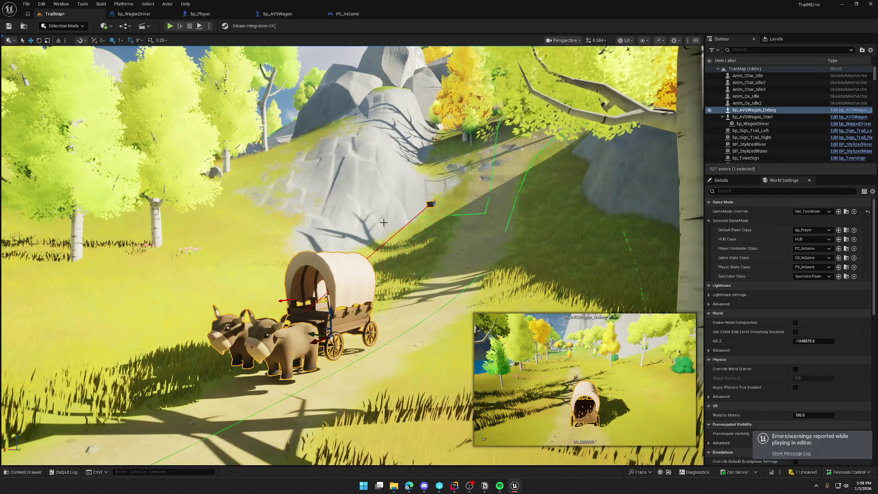
{"action": "key", "text": "Delete"}
{"action": "scroll", "coordinate": [352, 256], "scroll_direction": "up", "scroll_amount": 2}
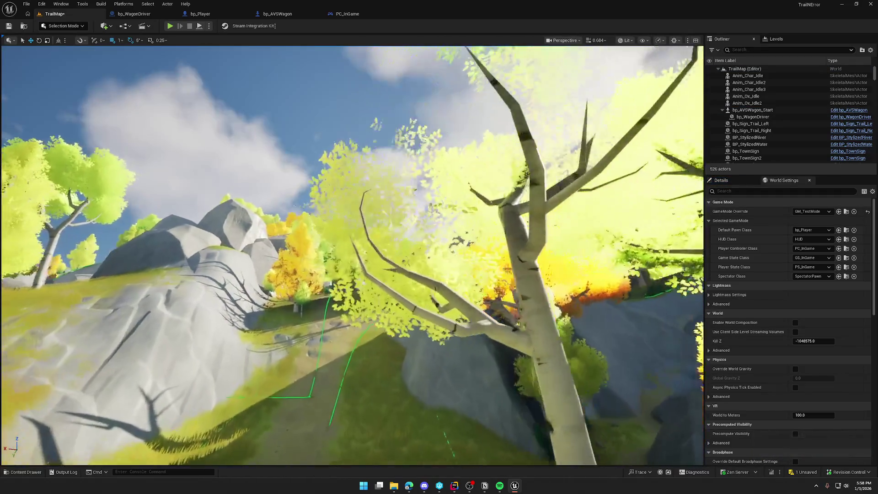
{"action": "scroll", "coordinate": [352, 256], "scroll_direction": "up", "scroll_amount": 1}
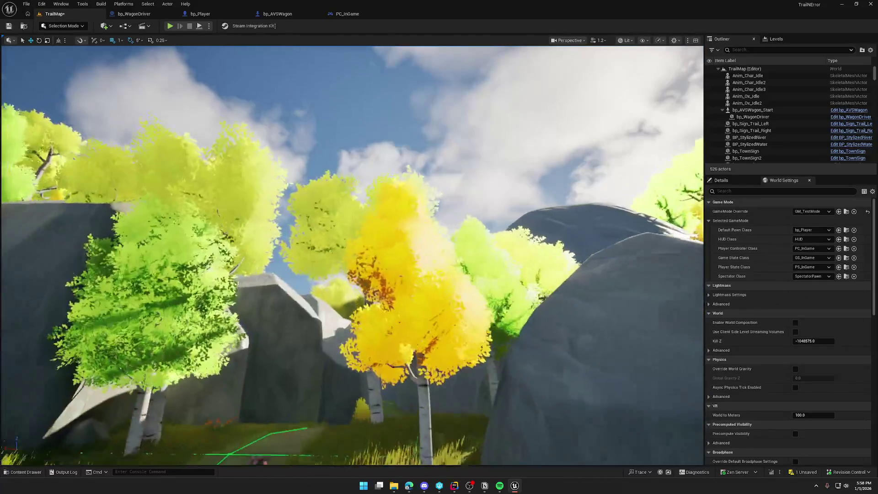
Start a fresh play test and drive the covered wagon up the wooded birch trail
{"action": "key", "text": "w"}
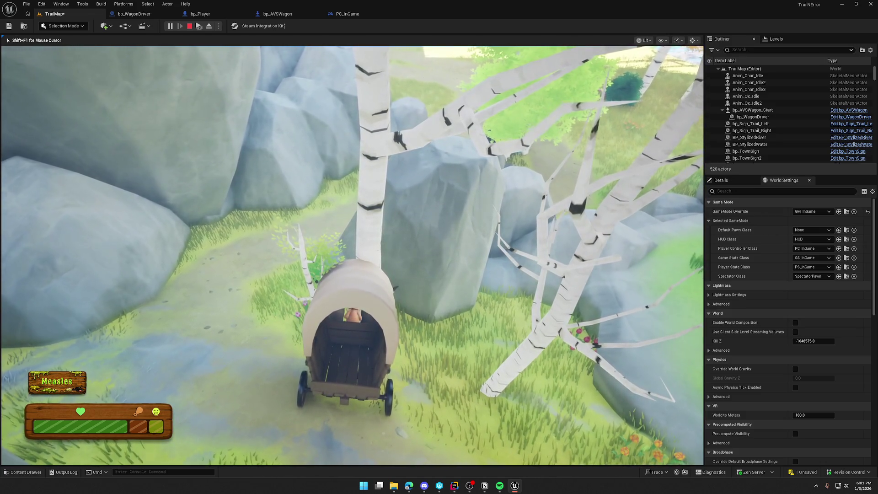
Eject with F8, select bp_AVSWagon_Start in the viewport, then re-possess the player
{"action": "key", "text": "F8"}
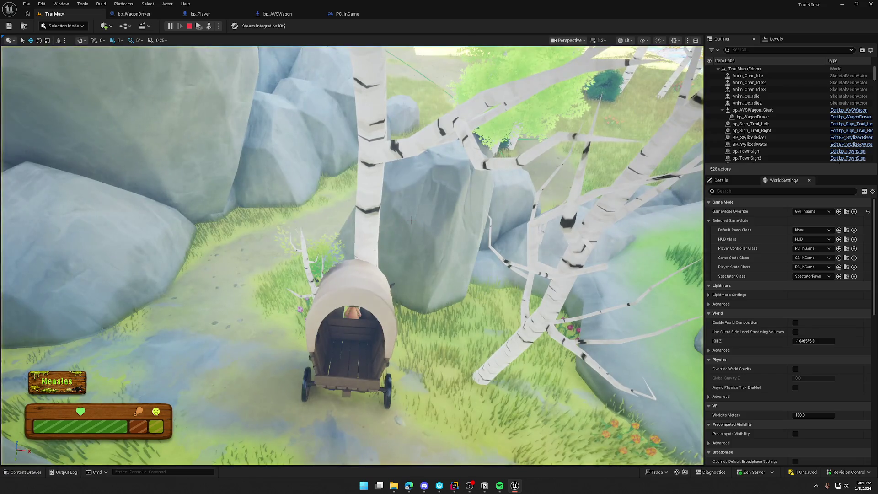
{"action": "left_click", "coordinate": [383, 308]}
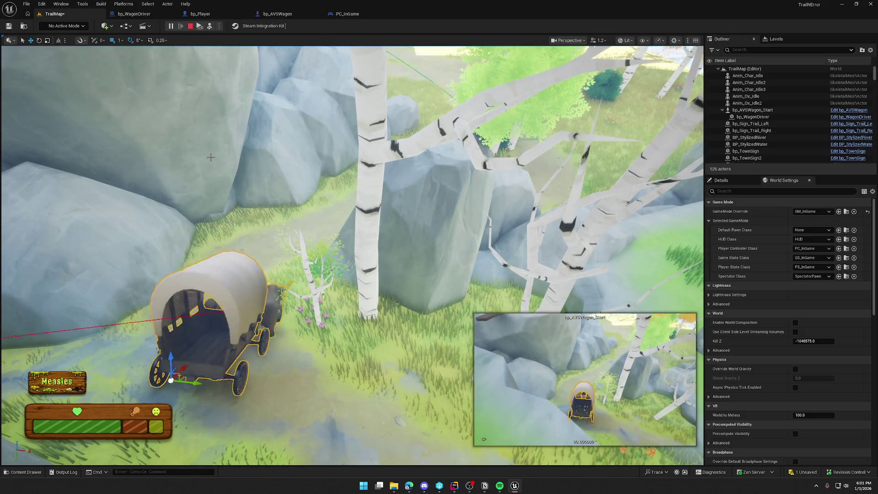
{"action": "key", "text": "F8"}
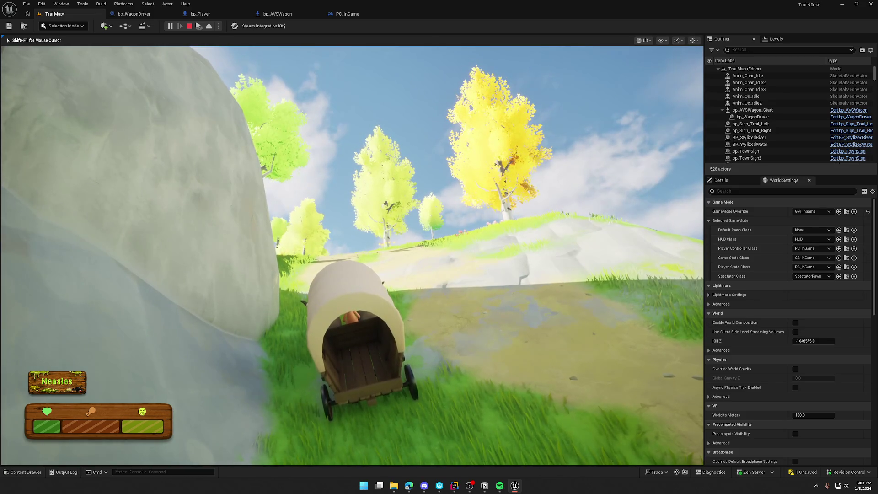
Stop the play test, bringing up the bp_TownSign TextRoot attachment warning in the Message Log
{"action": "key", "text": "Escape"}
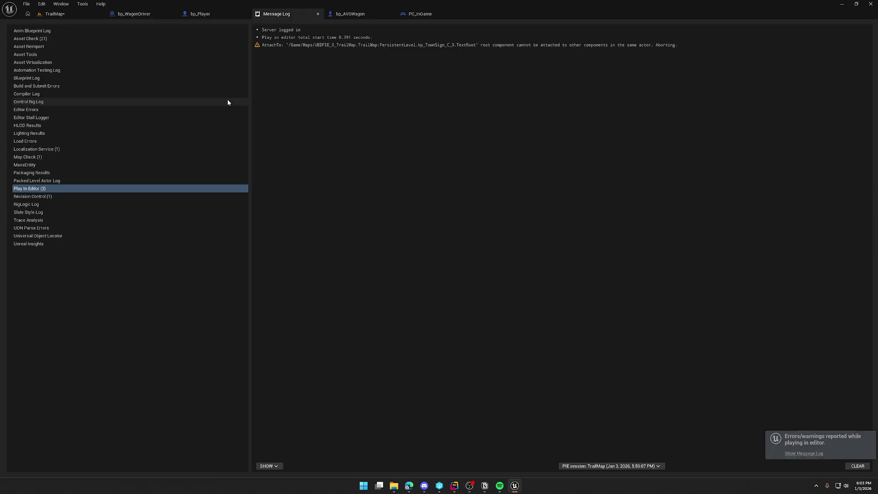
Close the Message Log and set the bp_AVSWagon Vehicle Mesh Mass to 1000 kg
{"action": "double_click", "coordinate": [355, 6]}
{"action": "double_click", "coordinate": [379, 7]}
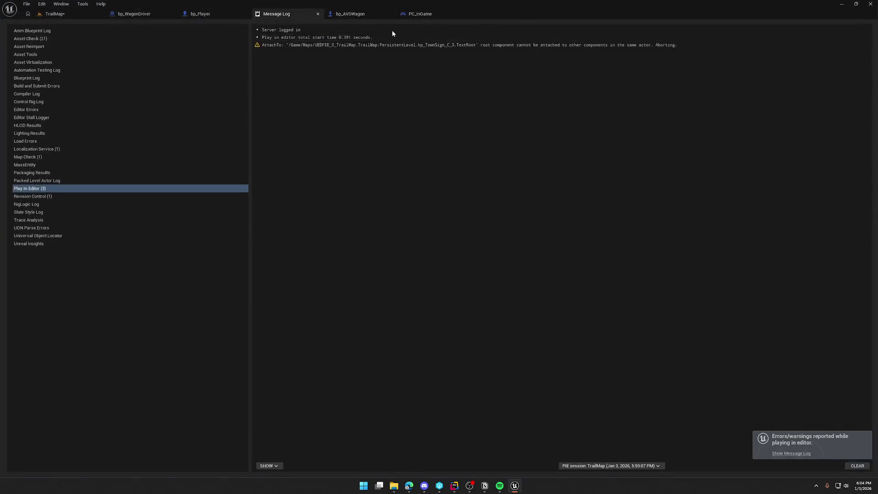
{"action": "middle_click", "coordinate": [295, 16]}
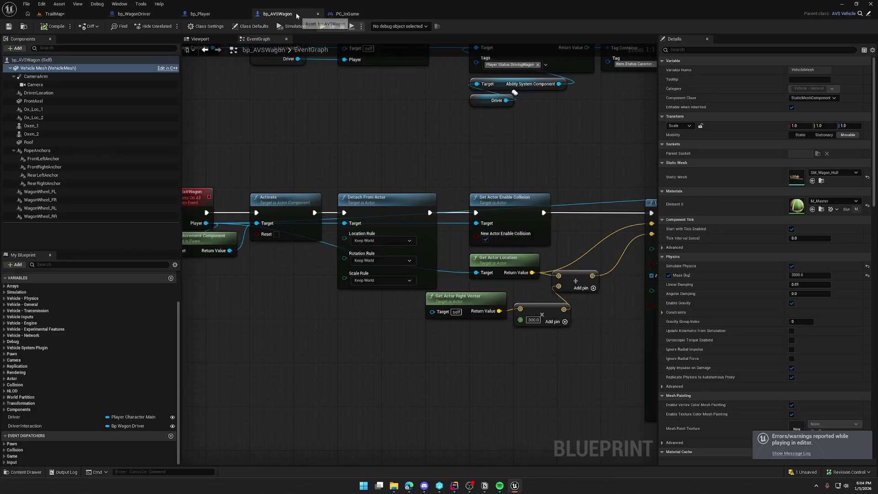
{"action": "left_click", "coordinate": [808, 276]}
{"action": "type", "text": "1000"}
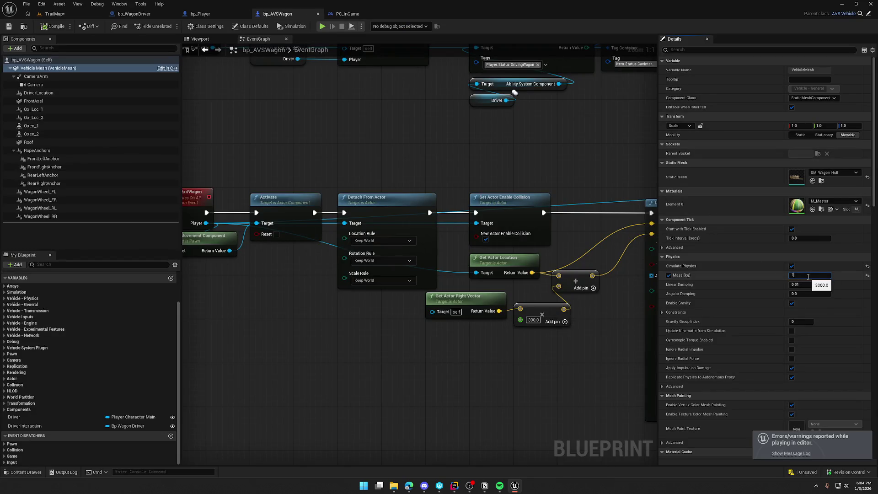
{"action": "key", "text": "Return"}
{"action": "left_click", "coordinate": [54, 26]}
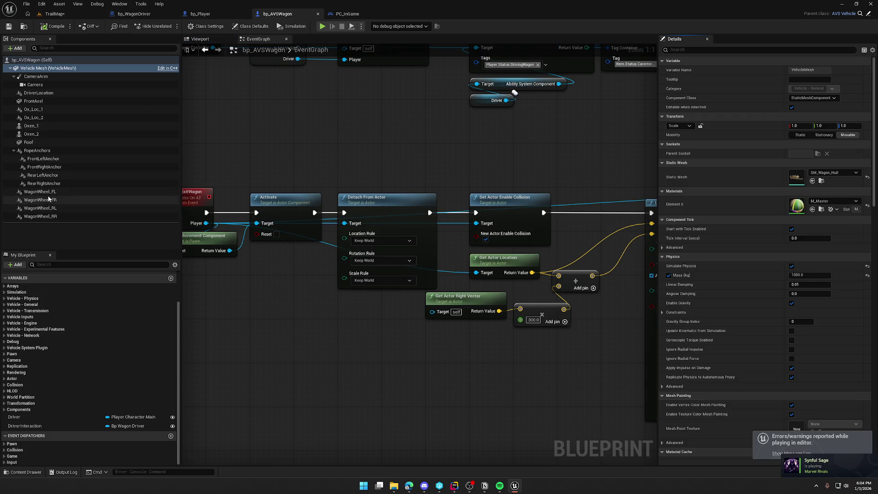
Select all four WagonWheel components together
{"action": "left_click", "coordinate": [44, 192]}
{"action": "left_click", "coordinate": [43, 216], "text": "ctrl"}
{"action": "left_click", "coordinate": [59, 200], "text": "ctrl"}
{"action": "left_click", "coordinate": [60, 208], "text": "ctrl"}
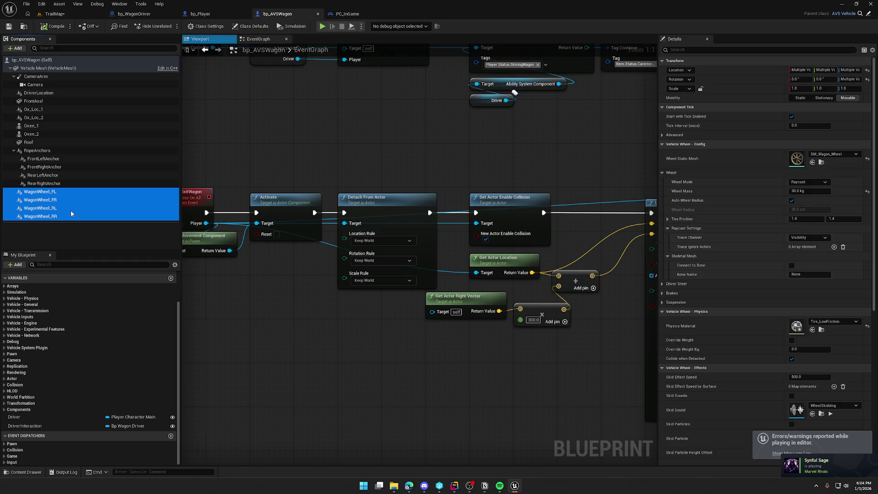
Give all four wheels Spring Length 10 and Spring Damping 5, compile, and return to TrailMap
{"action": "left_click", "coordinate": [663, 302]}
{"action": "scroll", "coordinate": [712, 299], "scroll_direction": "down", "scroll_amount": 4}
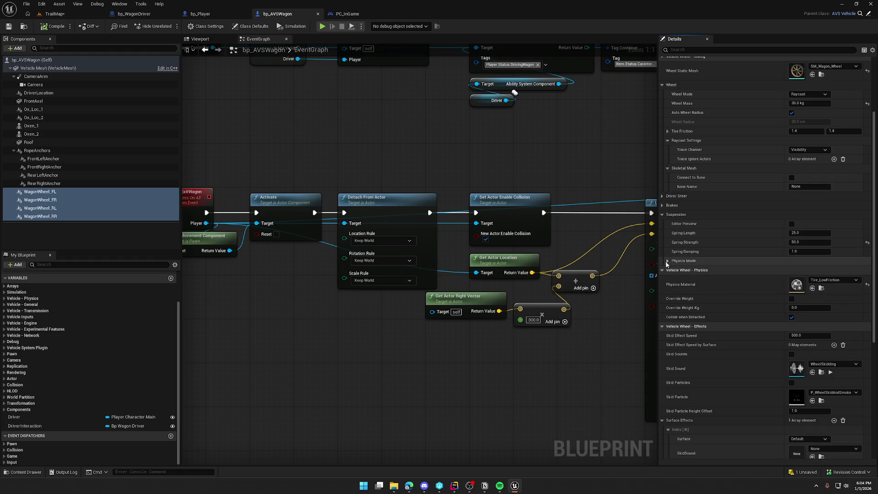
{"action": "left_click", "coordinate": [691, 261]}
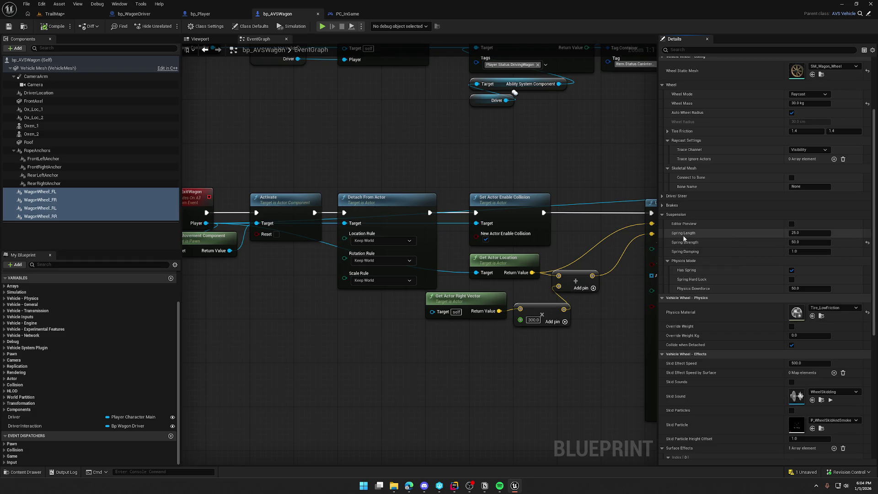
{"action": "left_click", "coordinate": [798, 233]}
{"action": "type", "text": "10"}
{"action": "key", "text": "Return"}
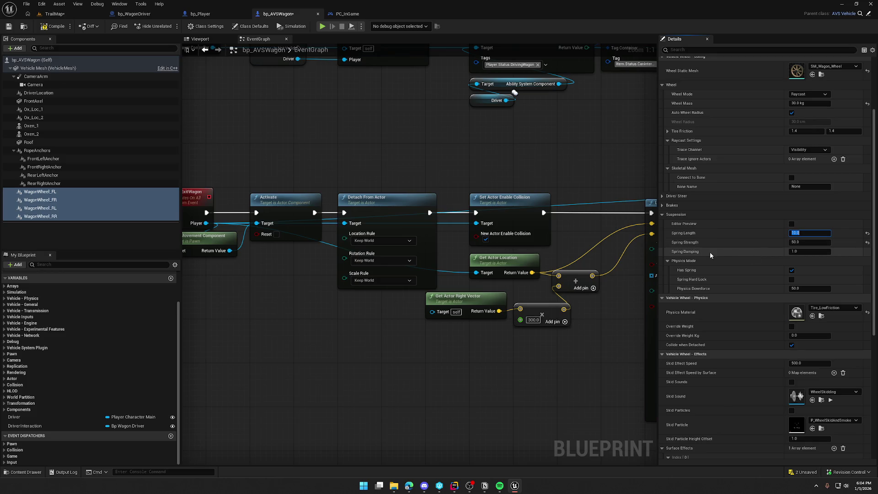
{"action": "left_click", "coordinate": [799, 253]}
{"action": "type", "text": "5"}
{"action": "key", "text": "Return"}
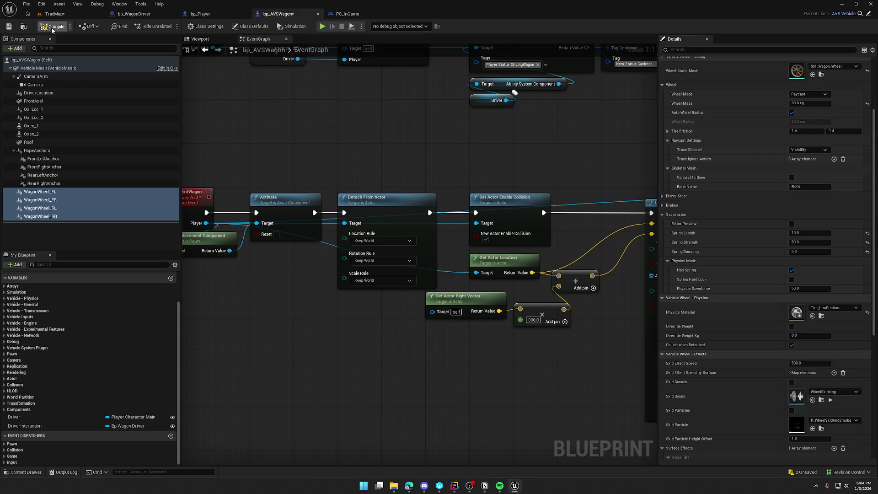
{"action": "left_click", "coordinate": [55, 26]}
{"action": "left_click", "coordinate": [54, 14]}
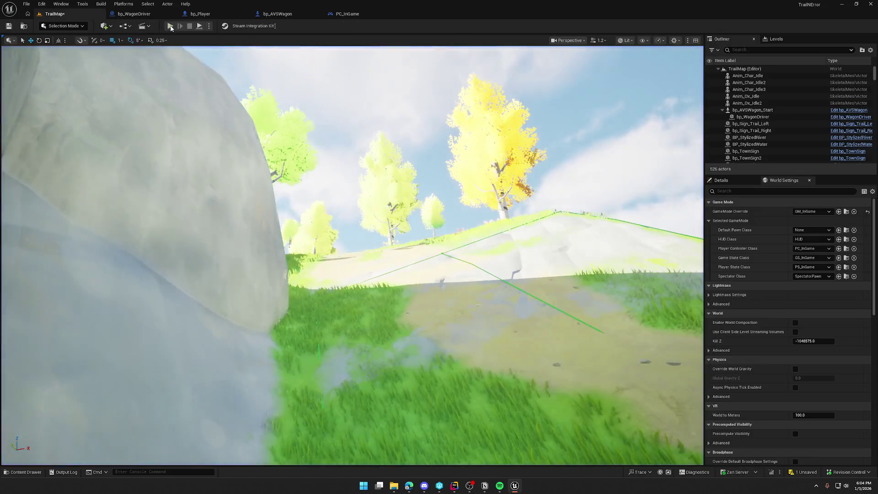
Start a play test, walk to the oxen and drive the covered wagon across TrailMap
{"action": "key", "text": "alt+p"}
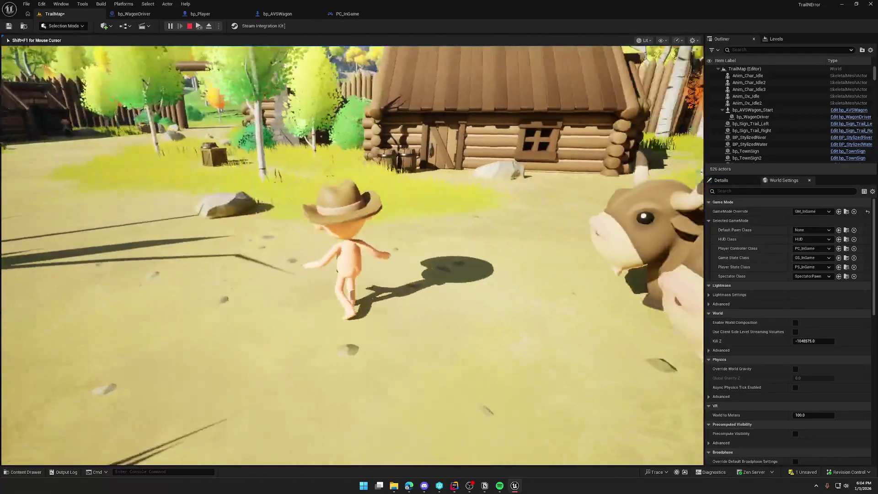
{"action": "key", "text": "w"}
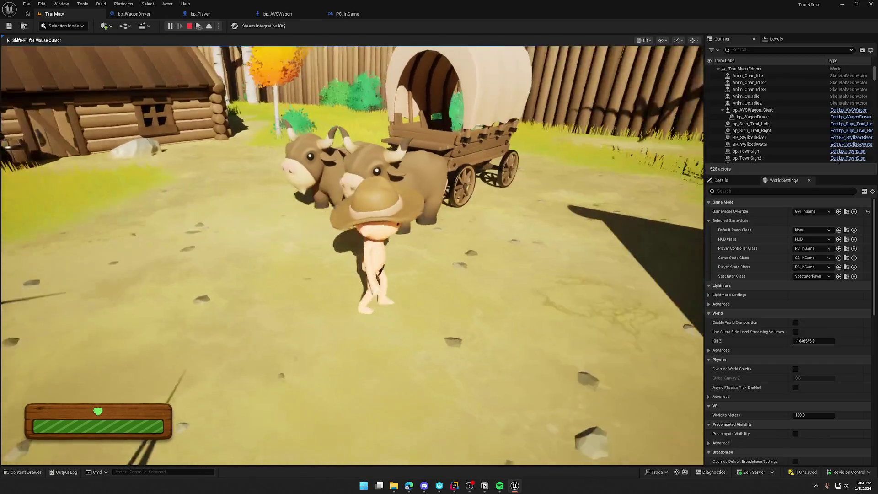
{"action": "key", "text": "e"}
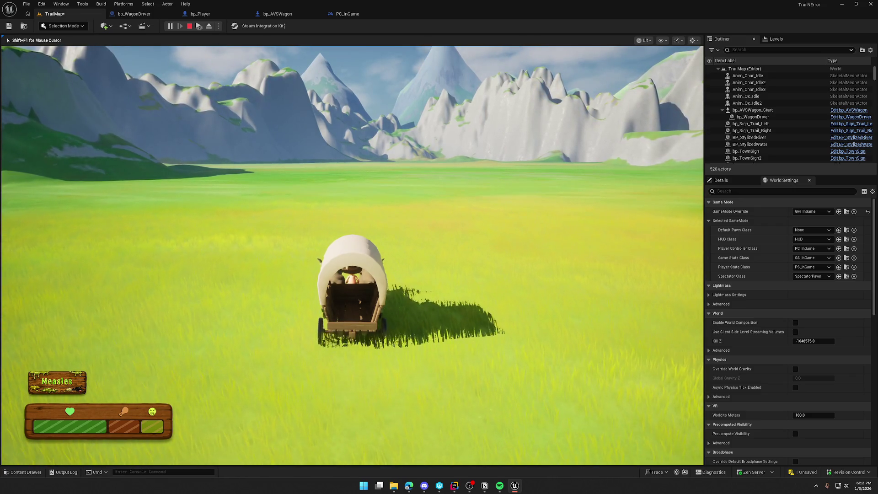
Stop the play test, close the Message Log and return to the TrailMap level tab
{"action": "key", "text": "Escape"}
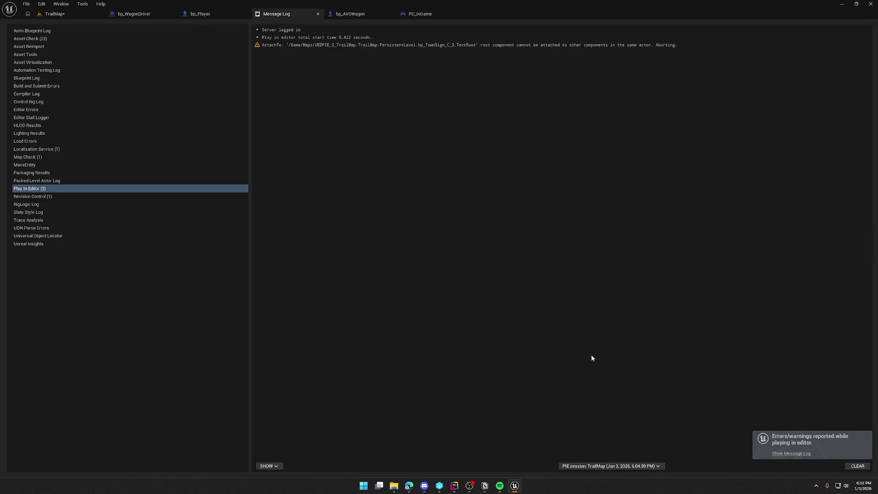
{"action": "left_click", "coordinate": [318, 13]}
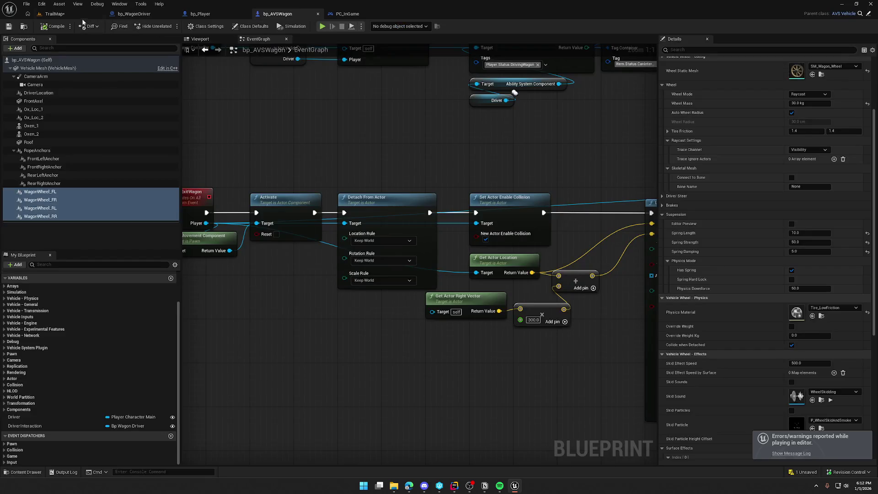
{"action": "left_click", "coordinate": [55, 14]}
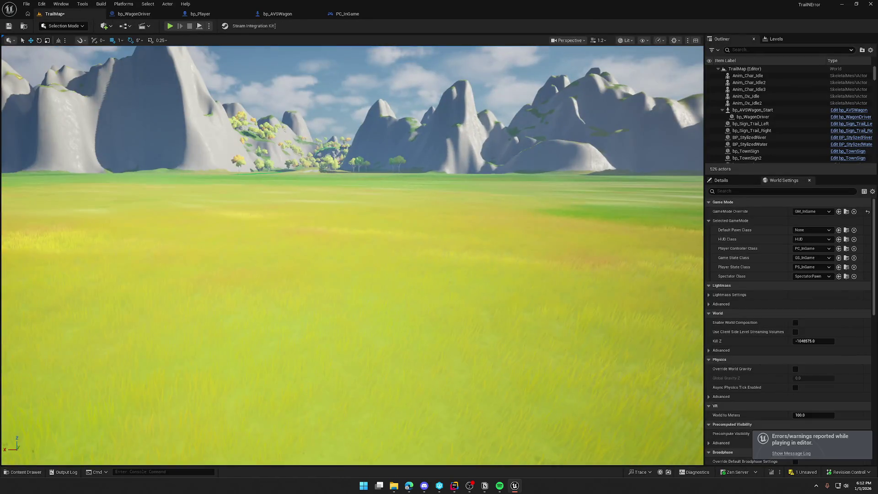
Clear the stray foliage selection, start a new play test, and run to the ox wagon to board it
{"action": "left_click", "coordinate": [361, 166]}
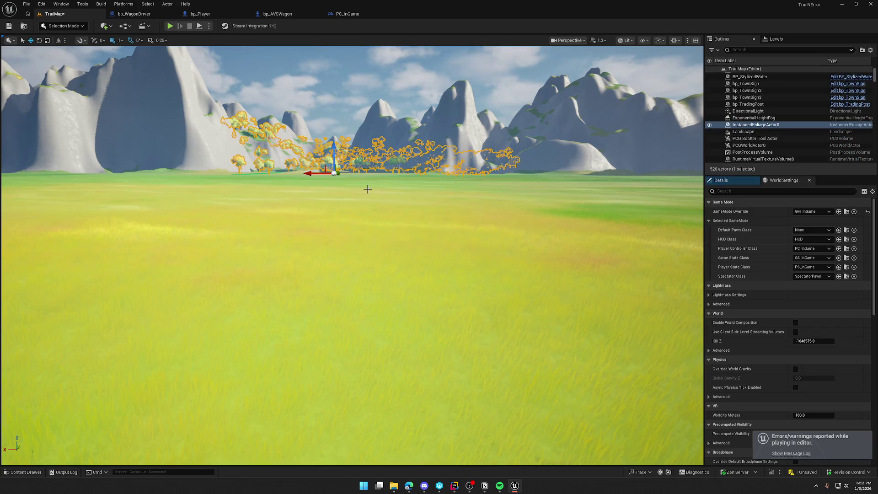
{"action": "key", "text": "Escape"}
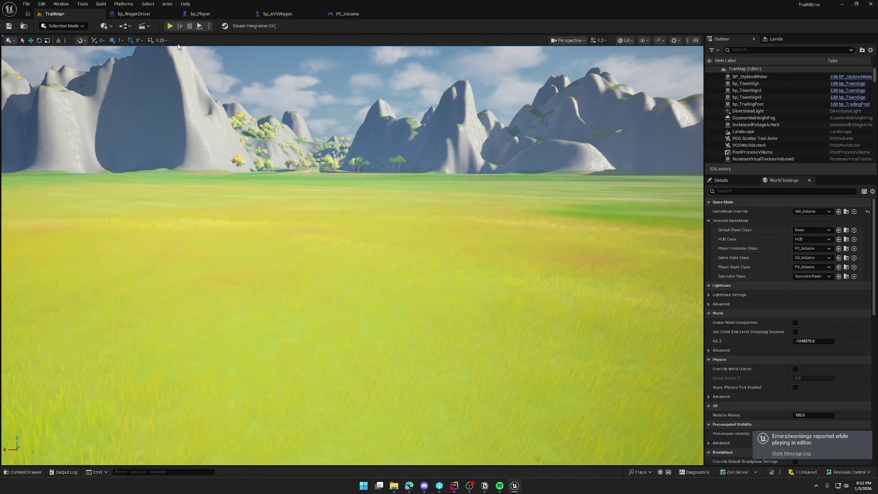
{"action": "left_click", "coordinate": [170, 25]}
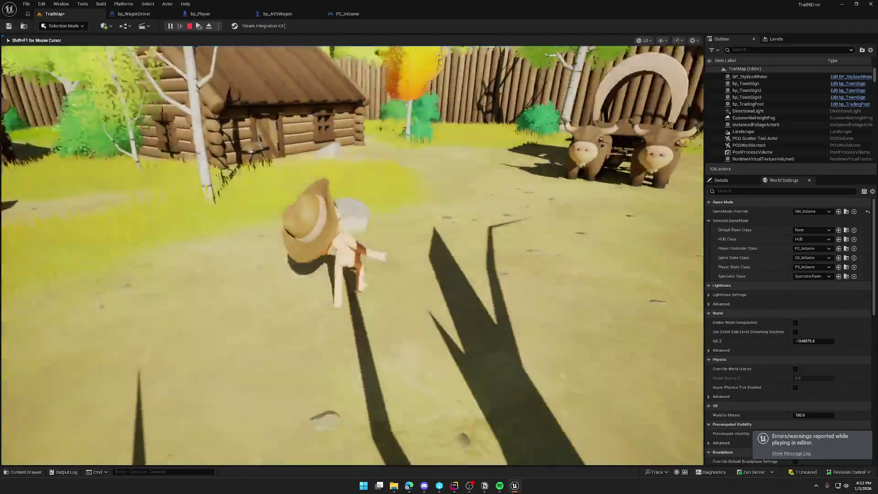
{"action": "key", "text": "shift"}
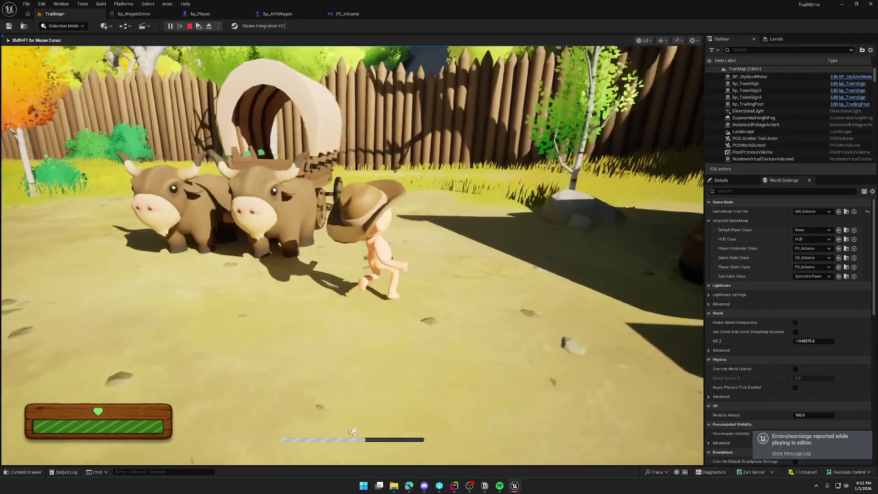
{"action": "key", "text": "e"}
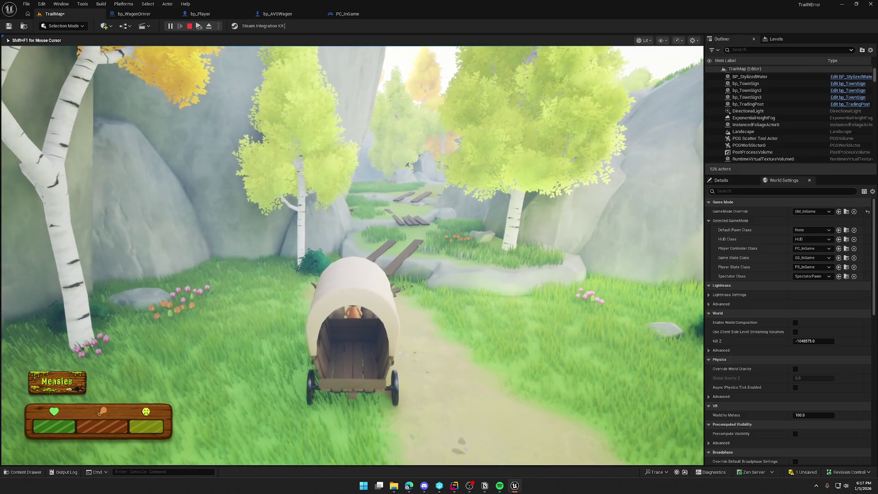
End the play test, close the Message Log, and go back to the TrailMap level
{"action": "key", "text": "Escape"}
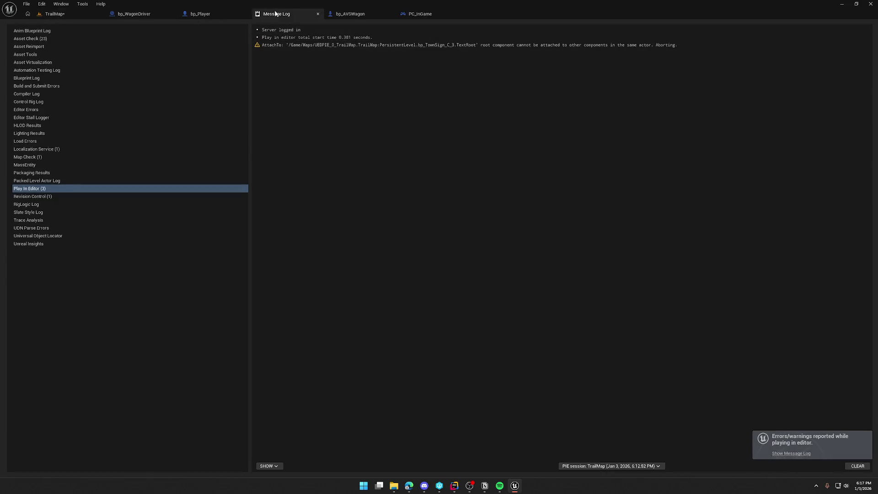
{"action": "middle_click", "coordinate": [279, 12]}
{"action": "left_click", "coordinate": [92, 14]}
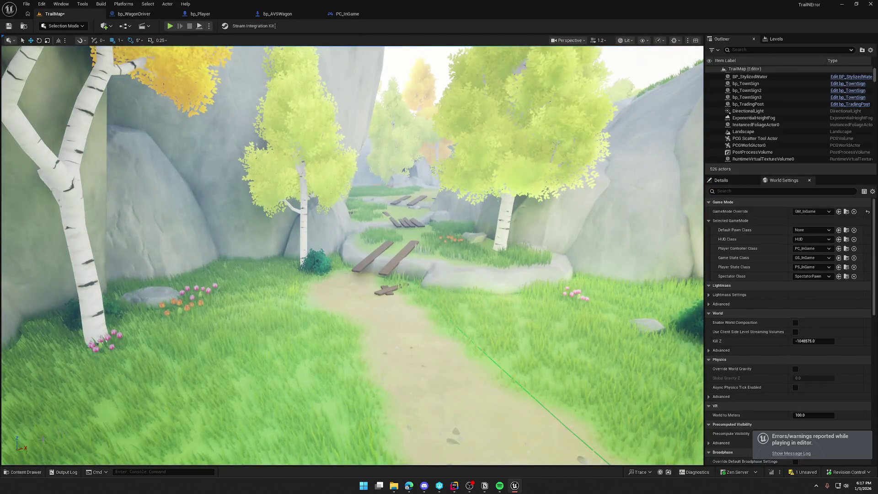
Show the wagon assets, then close the editor and answer the Save Content prompt
{"action": "left_click", "coordinate": [35, 473]}
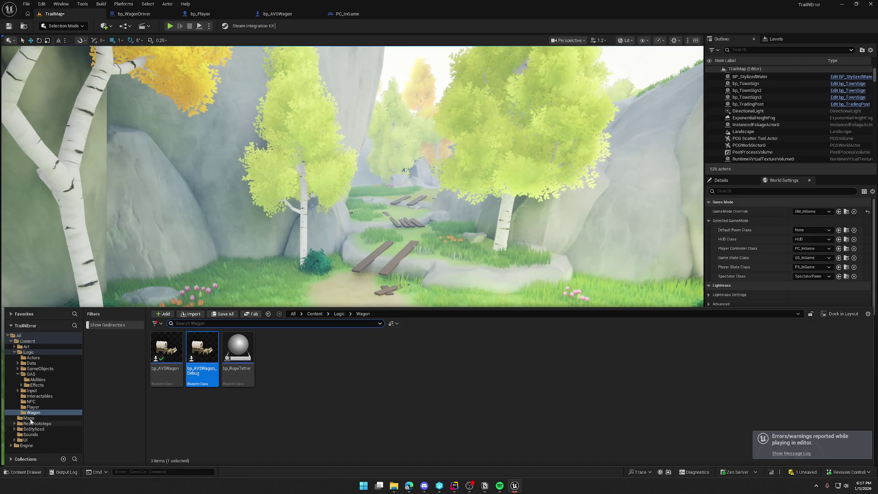
{"action": "key", "text": "ctrl+s"}
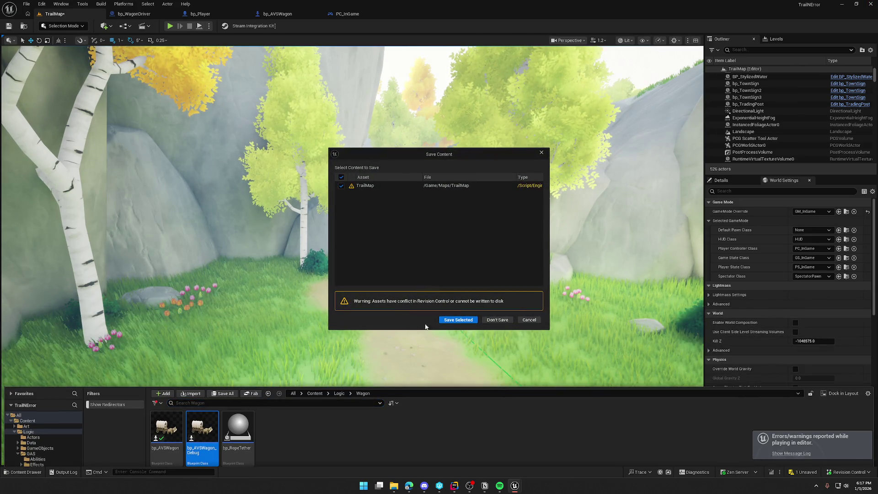
{"action": "left_click", "coordinate": [497, 320]}
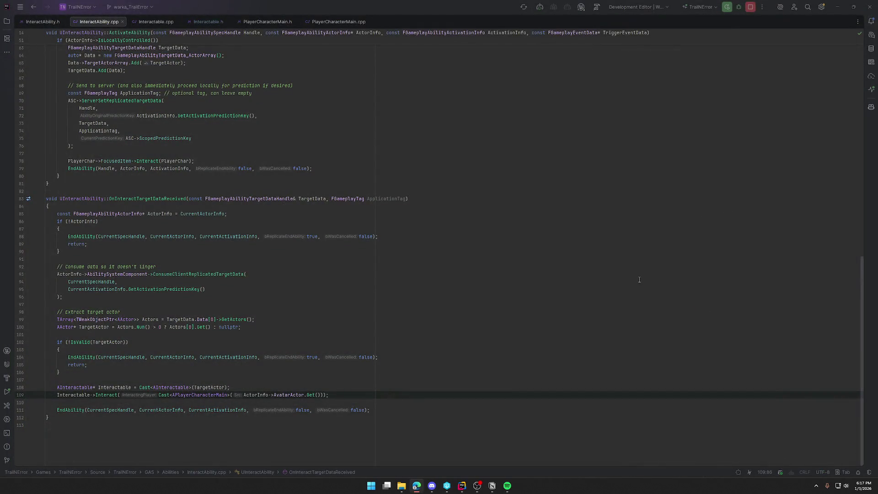
Close the InteractAbility and Interactable tabs, leaving only the PlayerCharacterMain files open
{"action": "middle_click", "coordinate": [31, 21]}
{"action": "middle_click", "coordinate": [31, 21]}
{"action": "middle_click", "coordinate": [31, 21]}
{"action": "middle_click", "coordinate": [31, 21]}
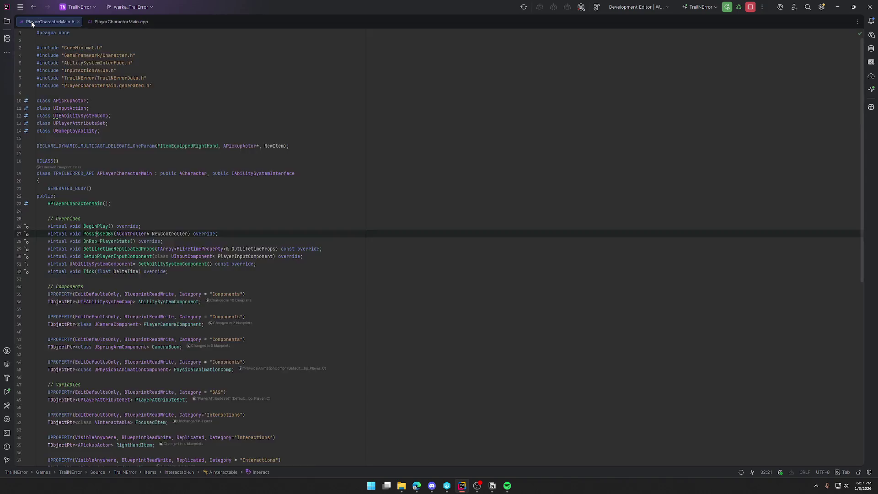
{"action": "middle_click", "coordinate": [31, 21]}
{"action": "middle_click", "coordinate": [31, 21]}
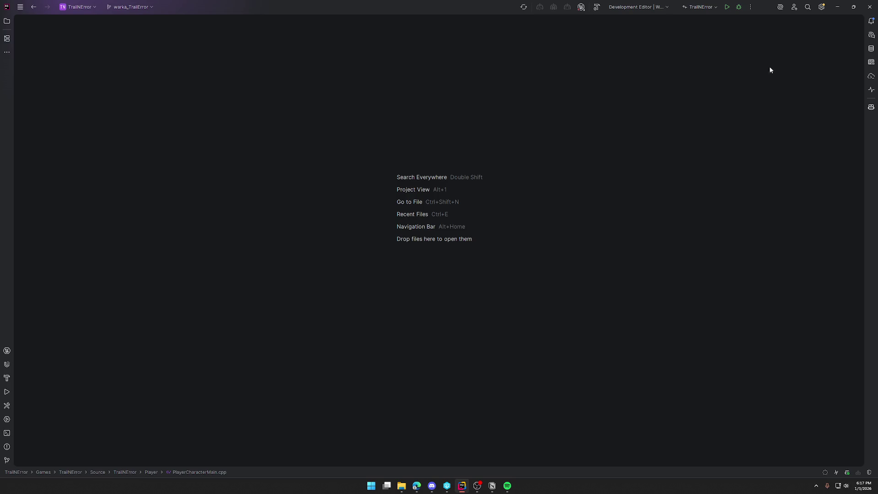
Build the Development Editor configuration from Rider's toolbar to launch Unreal, then hide the log panel
{"action": "left_click", "coordinate": [446, 485]}
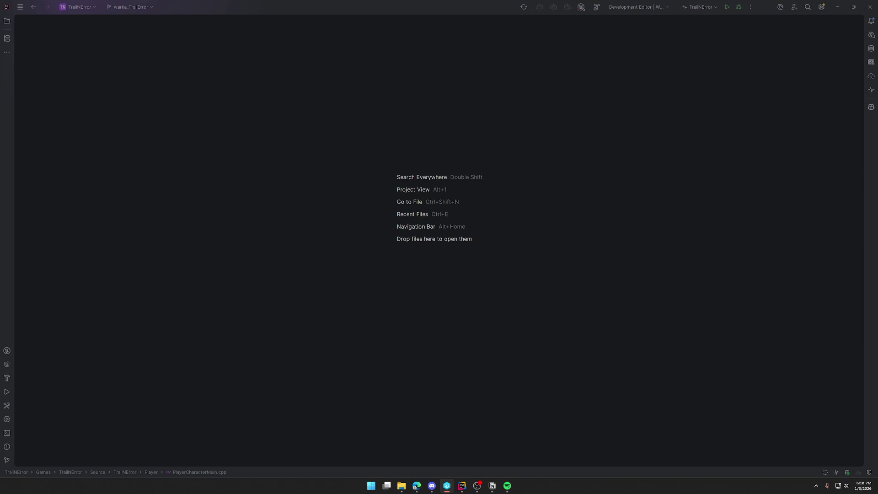
{"action": "left_click", "coordinate": [726, 7]}
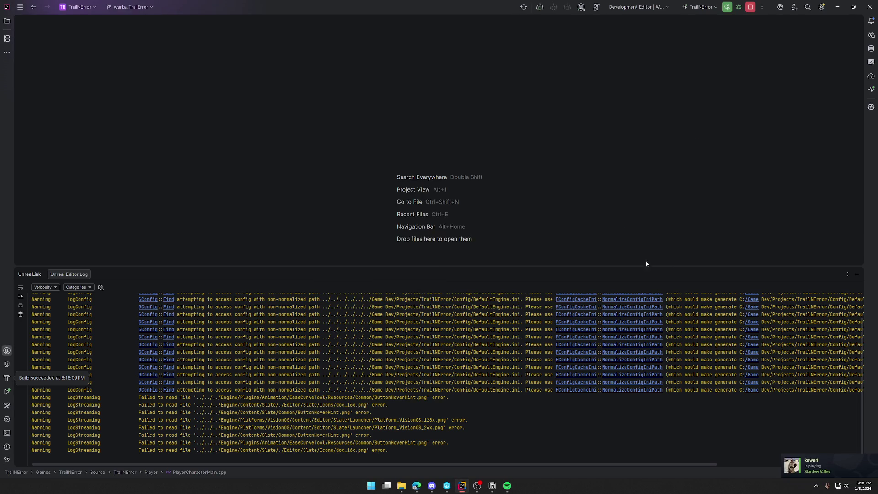
{"action": "left_click", "coordinate": [857, 274]}
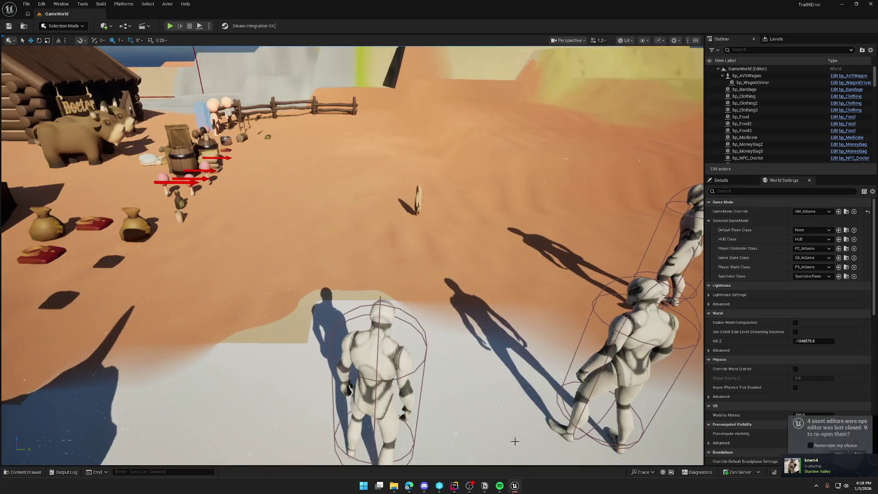
Open the TrailMap level from the Maps folder in the content browser
{"action": "key", "text": "ctrl+space"}
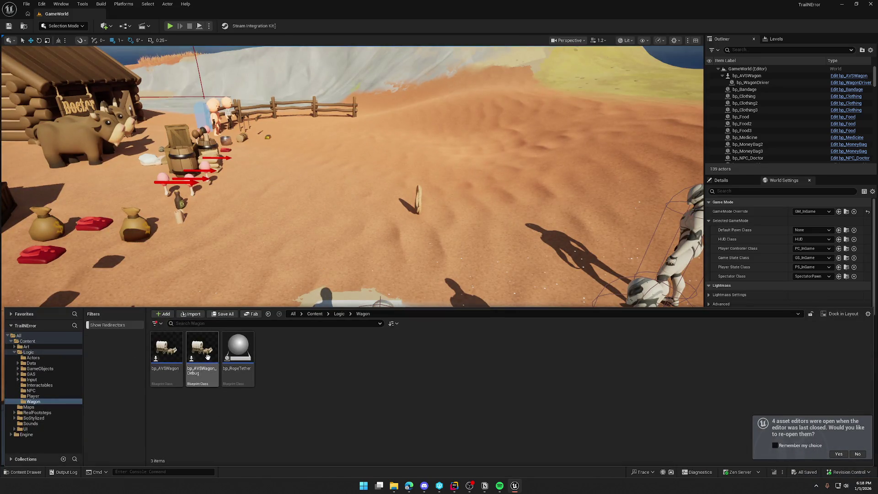
{"action": "left_click", "coordinate": [28, 407]}
{"action": "double_click", "coordinate": [238, 362]}
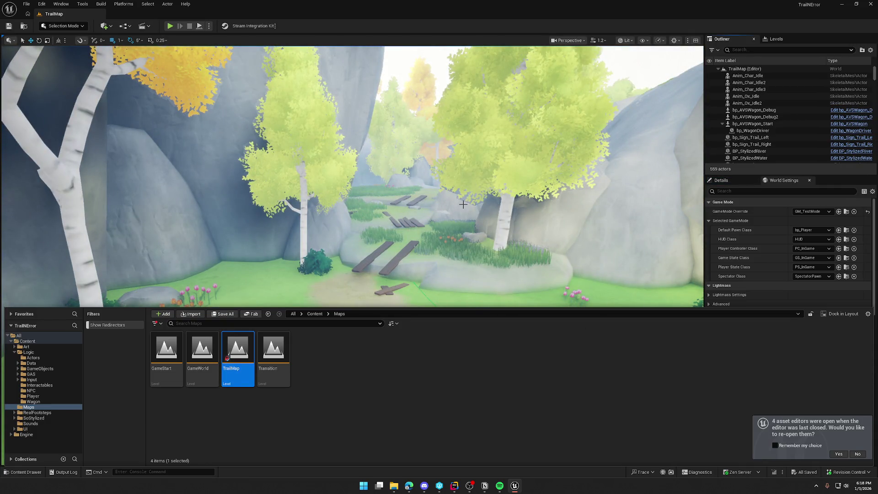
{"action": "left_click", "coordinate": [430, 274]}
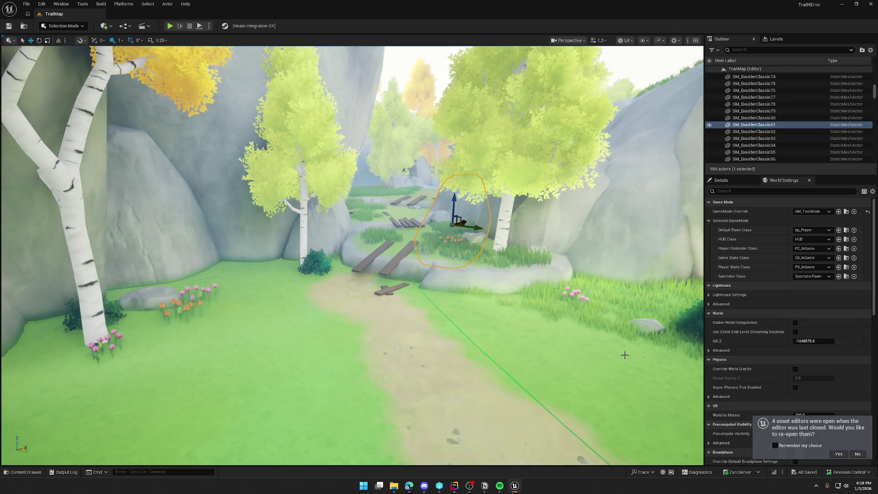
Clear the boulder selection, fly toward the planks, and switch over to Rider
{"action": "key", "text": "Escape"}
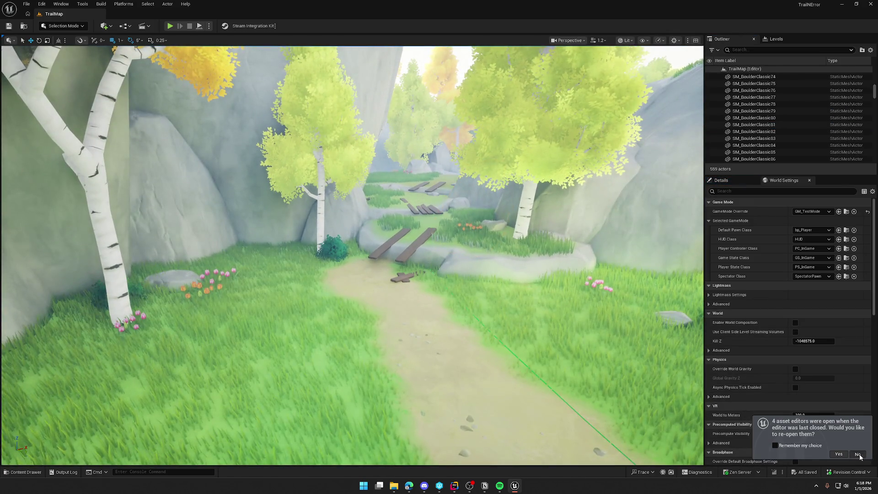
{"action": "mouse_move", "coordinate": [514, 323]}
{"action": "left_mouse_down"}
{"action": "mouse_move", "coordinate": [483, 225]}
{"action": "mouse_move", "coordinate": [477, 239]}
{"action": "mouse_move", "coordinate": [467, 215]}
{"action": "mouse_move", "coordinate": [470, 254]}
{"action": "left_mouse_up"}
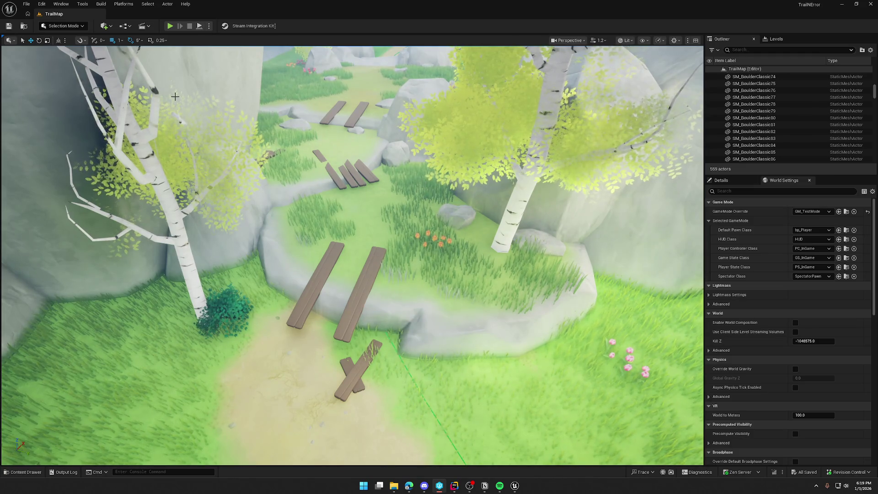
{"action": "key", "text": "alt+Tab"}
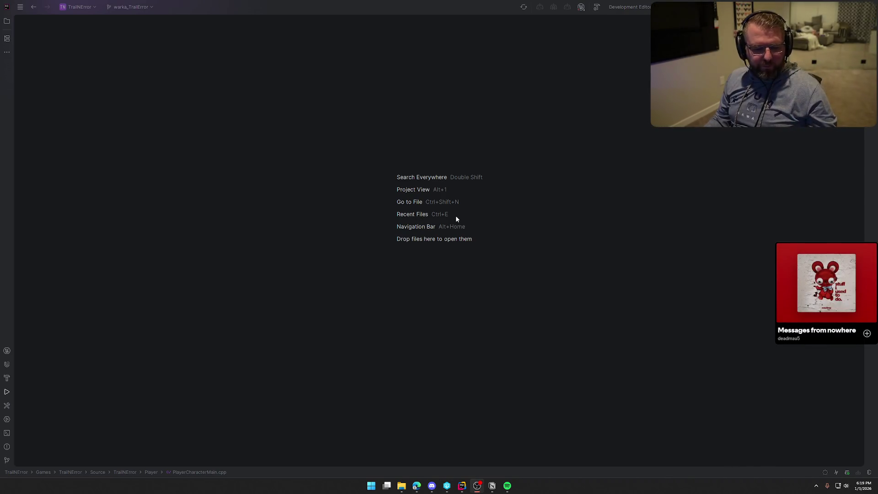
Bring Rider forward and wait for the TrailNError build to report Build succeeded
{"action": "left_click", "coordinate": [548, 143]}
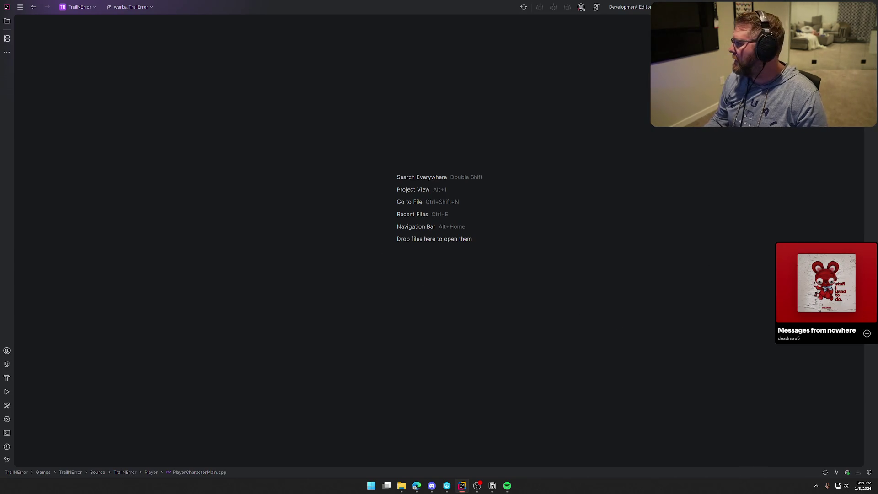
{"action": "key", "text": "alt+Tab"}
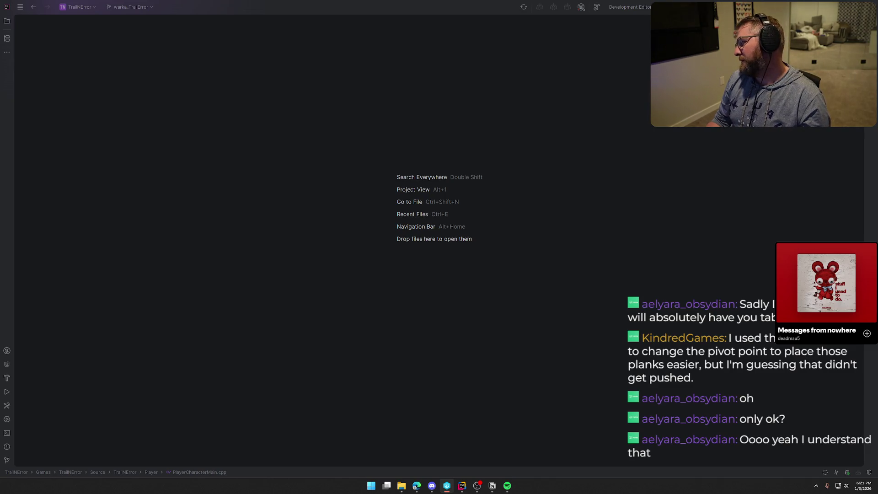
{"action": "key", "text": "alt+Tab"}
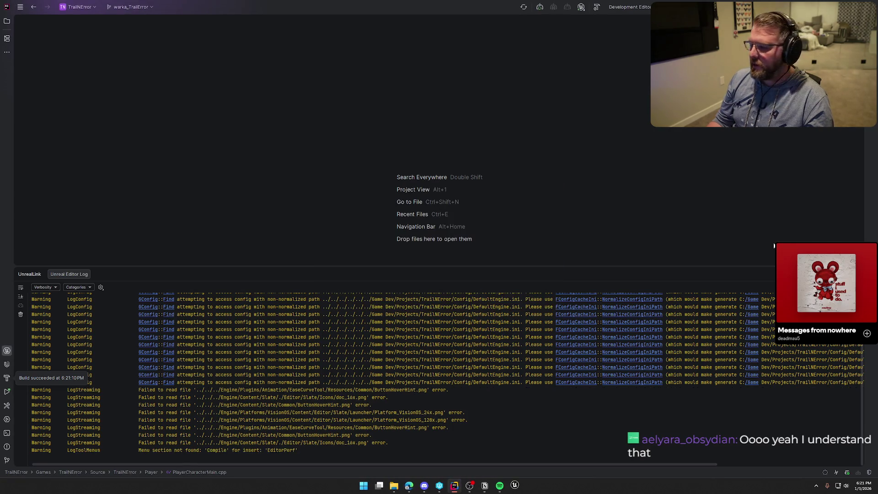
Close the log output and reopen the TrailMap level from the Content Drawer
{"action": "left_click", "coordinate": [610, 158]}
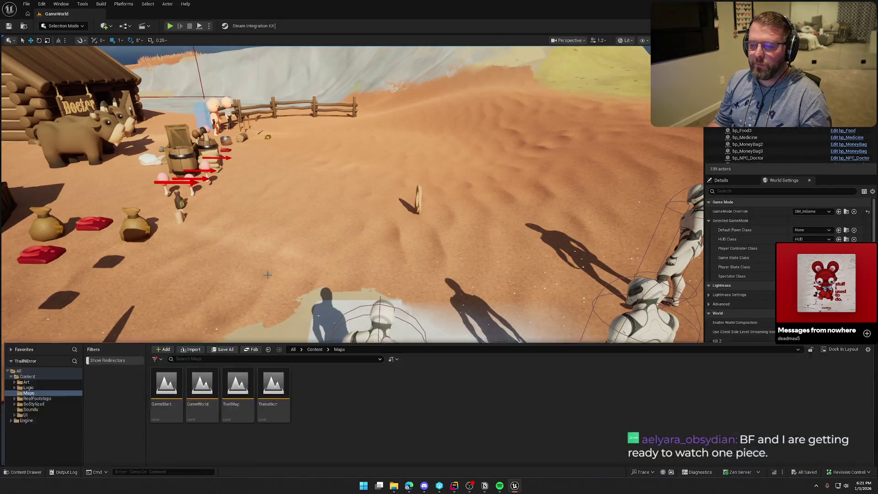
{"action": "double_click", "coordinate": [238, 350]}
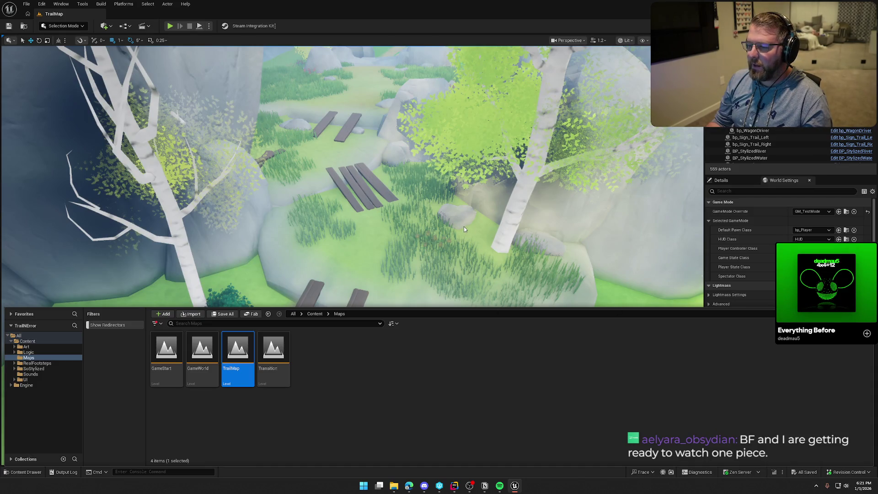
{"action": "left_click", "coordinate": [475, 254]}
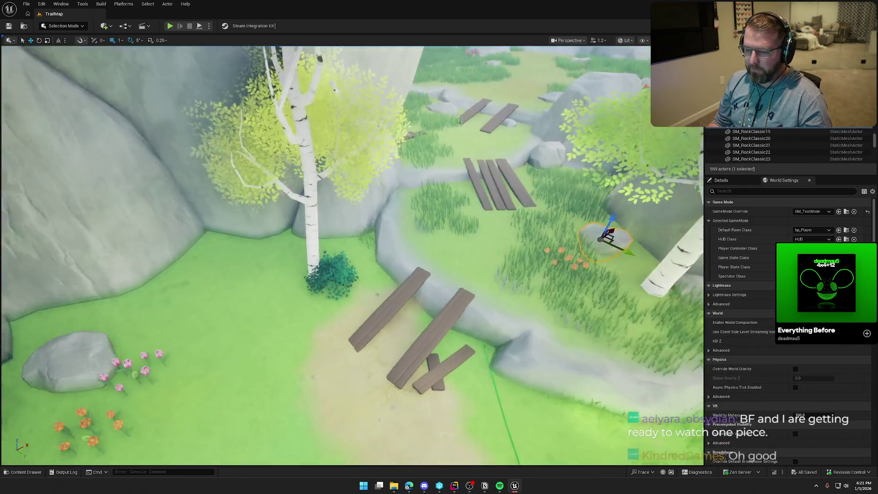
{"action": "left_click_drag", "start_coordinate": [475, 253], "coordinate": [462, 302]}
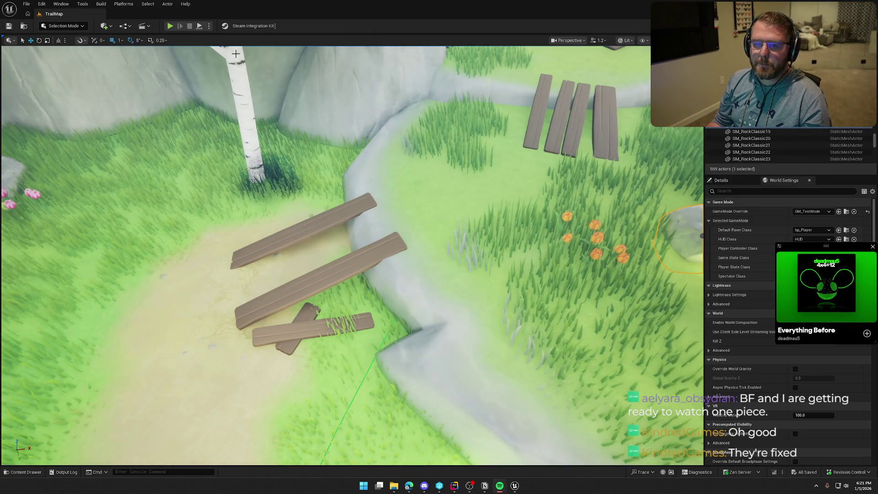
Set the GameMode Override to GM_InGame and filter the Outliner for the wagon start actor
{"action": "left_click", "coordinate": [827, 211]}
{"action": "left_click", "coordinate": [814, 235]}
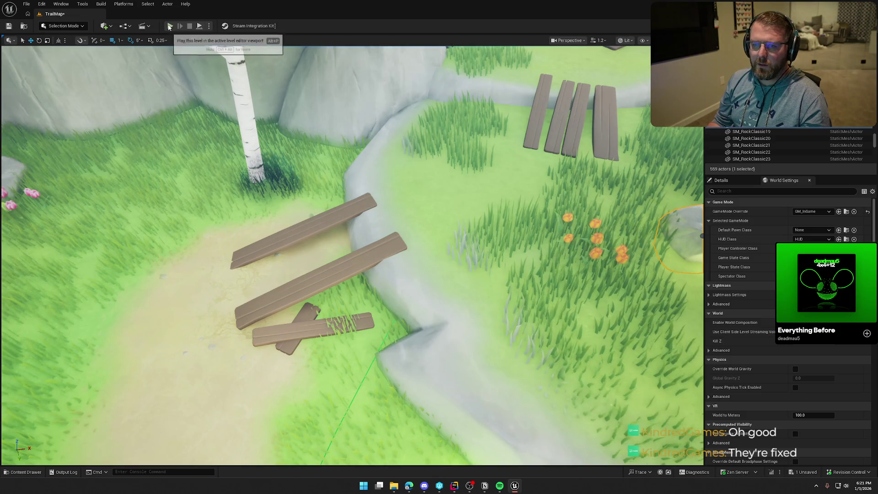
{"action": "type", "text": "wal"}
{"action": "key", "text": "BackSpace"}
{"action": "type", "text": "g"}
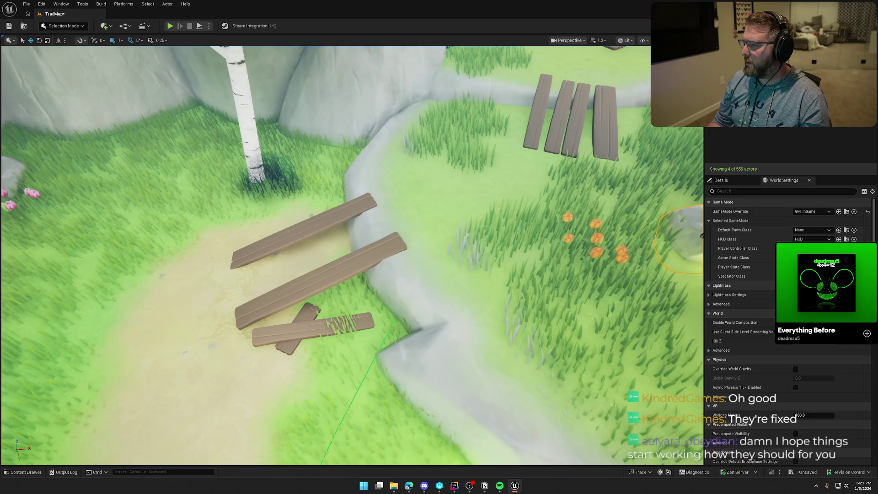
{"action": "type", "text": "f"}
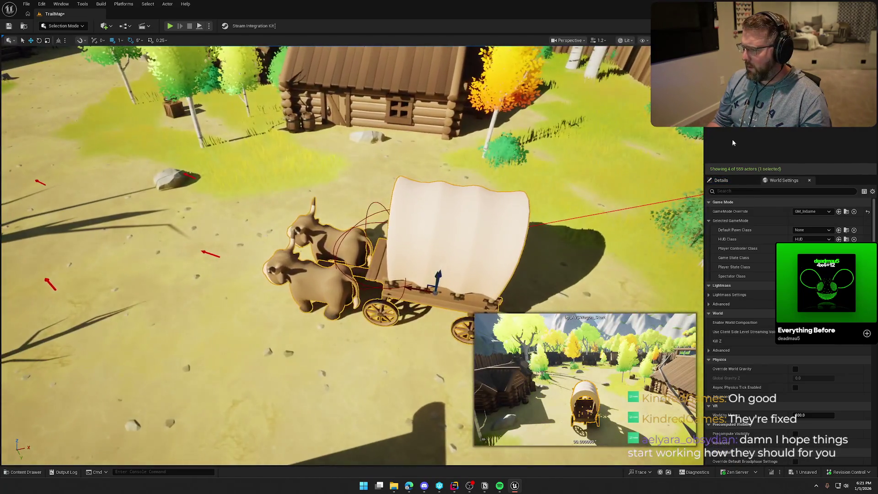
Search 'dr' in bp_AVSWagon_Start's Details, set Driver Interaction to bp_WagonDriver, then start a play test
{"action": "left_click", "coordinate": [721, 180]}
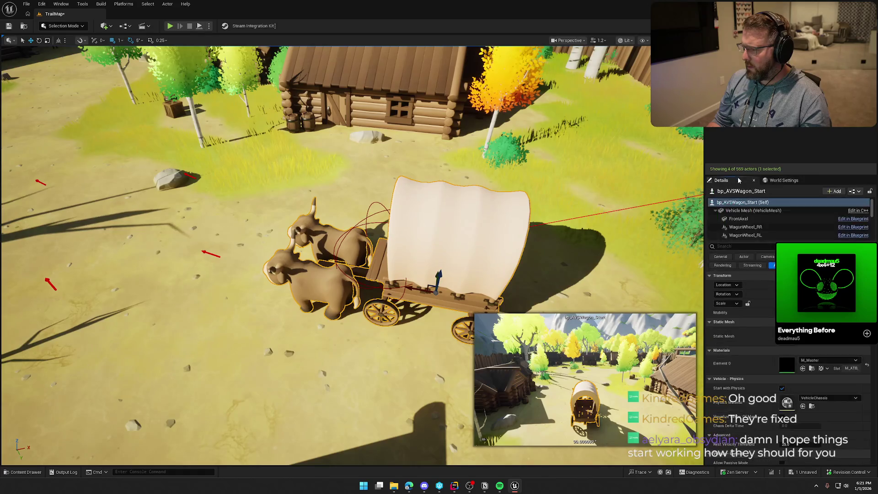
{"action": "scroll", "coordinate": [774, 365], "scroll_direction": "down", "scroll_amount": 5}
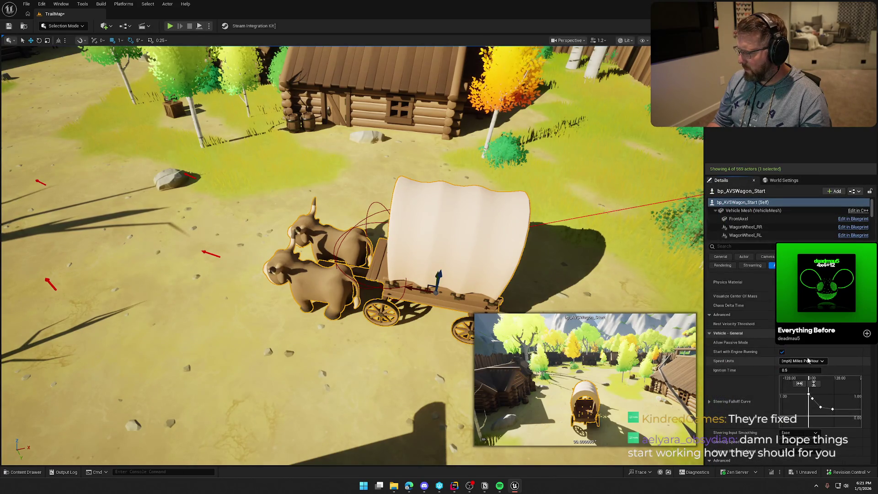
{"action": "left_click", "coordinate": [763, 250]}
{"action": "type", "text": "dr"}
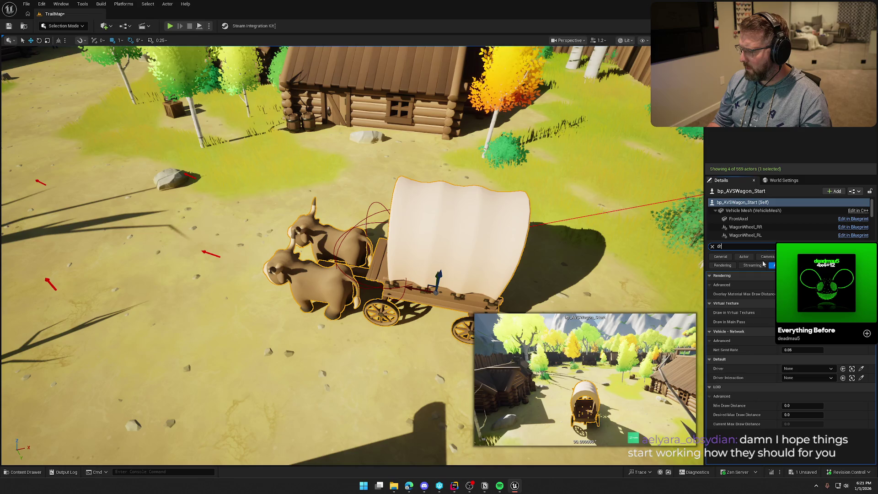
{"action": "left_click", "coordinate": [804, 377]}
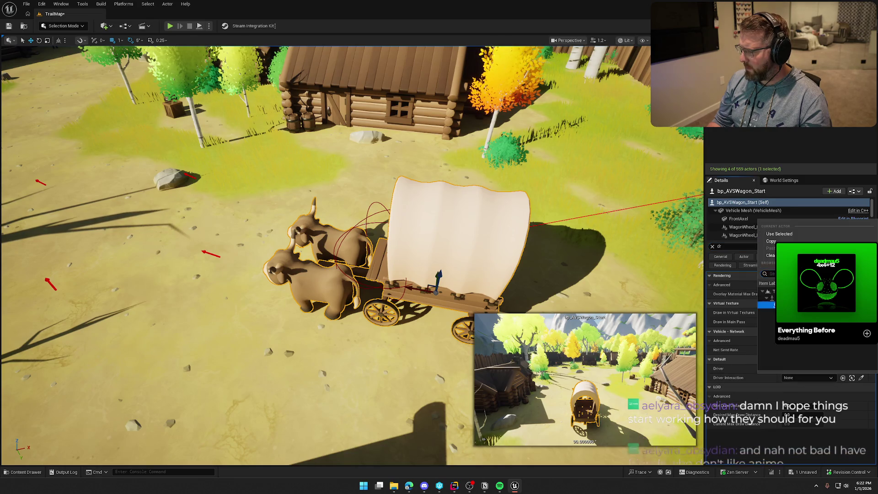
{"action": "left_click", "coordinate": [773, 305]}
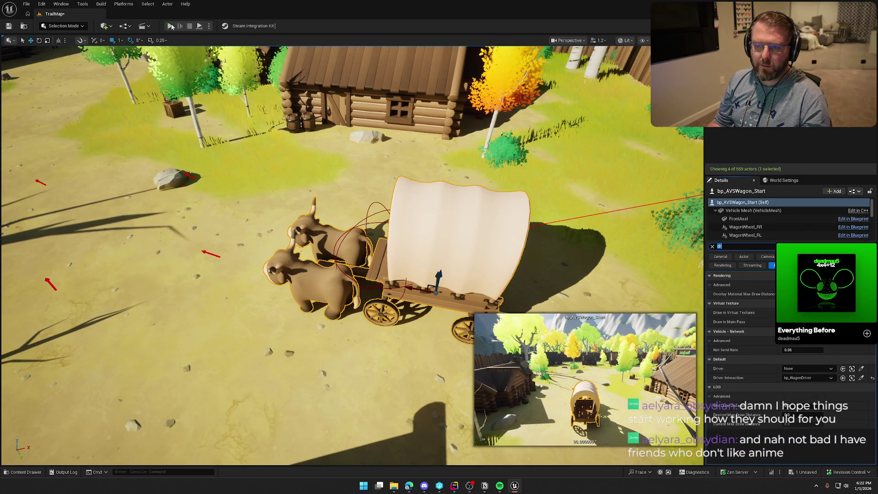
{"action": "key", "text": "alt+p"}
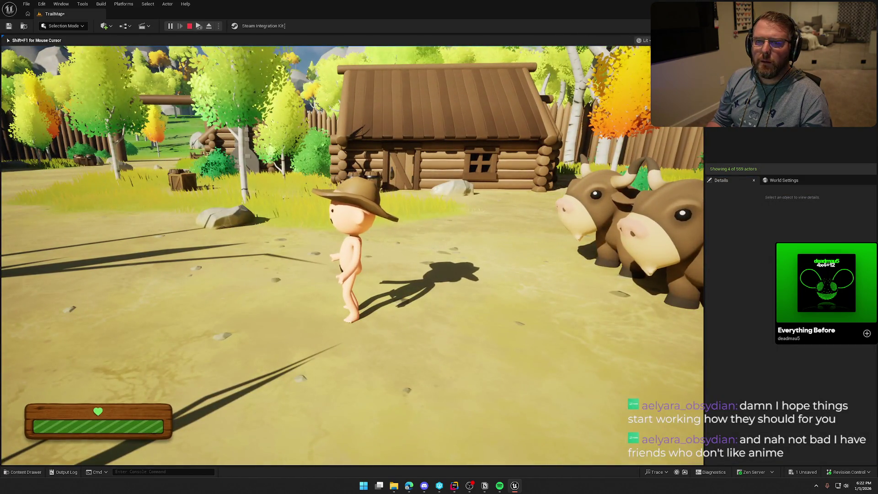
Walk up to the ox-drawn wagon and board it to ride along the forest trail
{"action": "key", "text": "s"}
{"action": "key", "text": "w"}
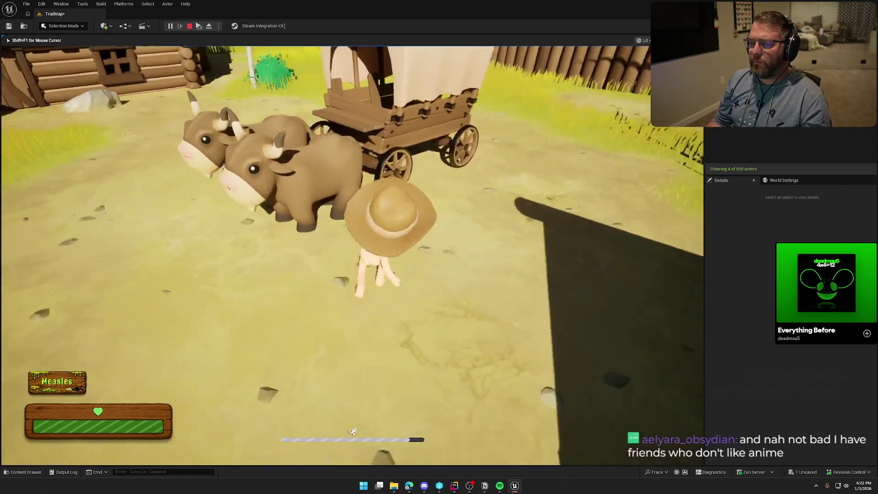
{"action": "key", "text": "e"}
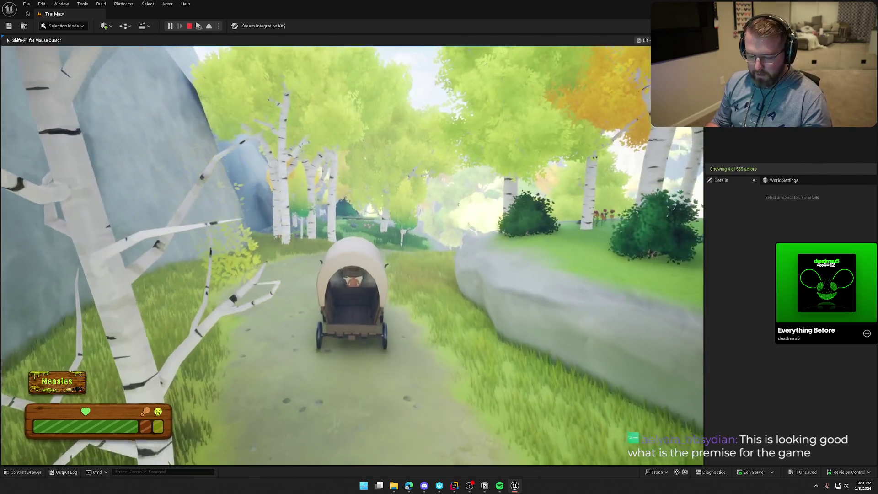
Open the console, recall the earlier GodMode command and run it
{"action": "key", "text": "shift+F1"}
{"action": "key", "text": "grave"}
{"action": "key", "text": "Up"}
{"action": "key", "text": "Return"}
{"action": "left_click", "coordinate": [390, 262]}
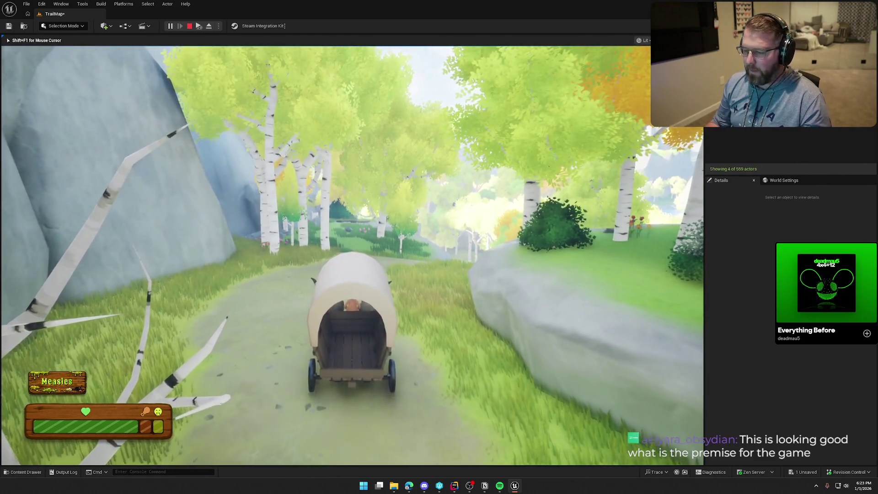
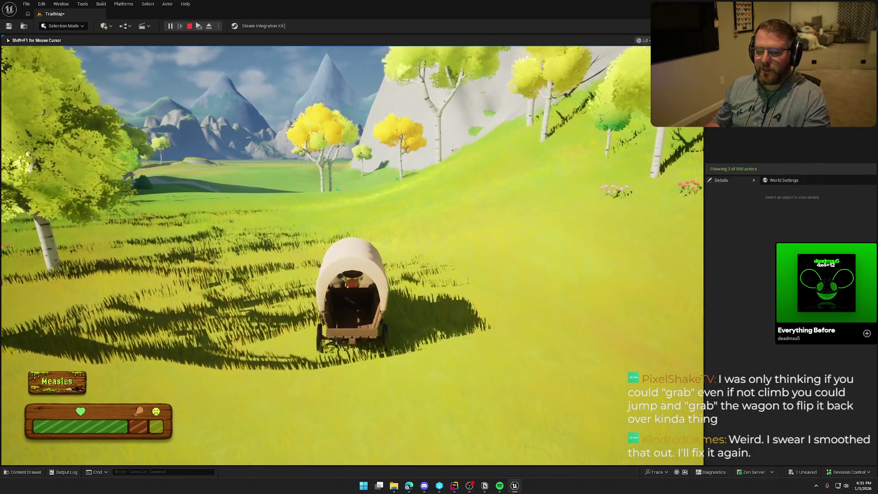
Stop the running play session and delete the extra wagon from TrailMap
{"action": "key", "text": "Escape"}
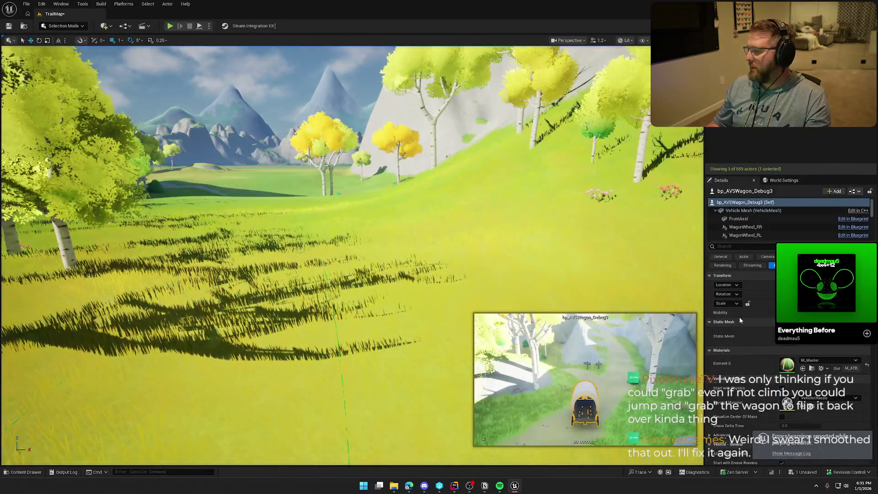
{"action": "mouse_move", "coordinate": [629, 198]}
{"action": "left_mouse_down"}
{"action": "mouse_move", "coordinate": [646, 149]}
{"action": "mouse_move", "coordinate": [694, 210]}
{"action": "mouse_move", "coordinate": [709, 255]}
{"action": "left_mouse_up"}
{"action": "key", "text": "Escape"}
{"action": "left_click", "coordinate": [767, 129]}
{"action": "key", "text": "Delete"}
Set the World Settings GameMode Override to GM_InGame and start a new play session
{"action": "left_click", "coordinate": [784, 180]}
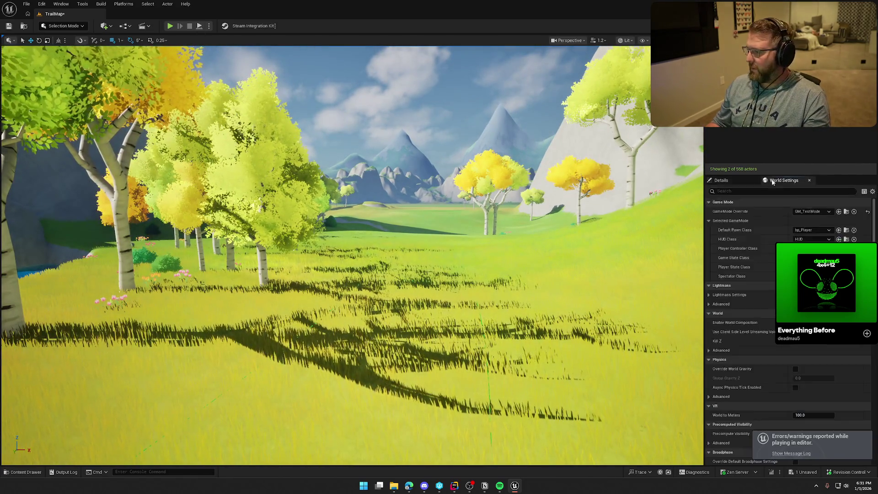
{"action": "left_click", "coordinate": [816, 211]}
{"action": "type", "text": "ingame"}
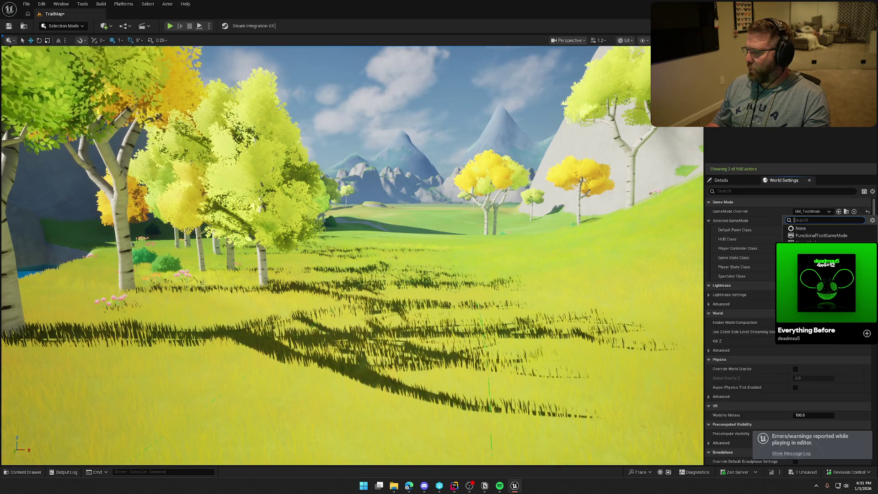
{"action": "key", "text": "Return"}
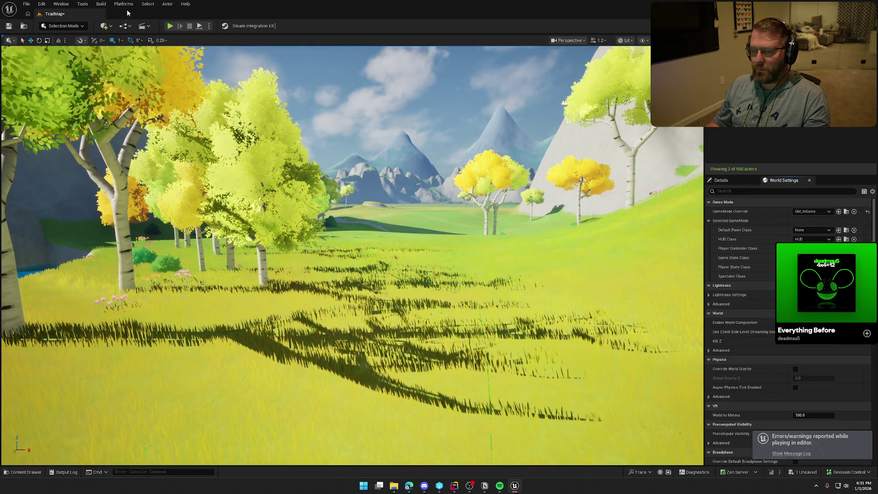
{"action": "key", "text": "alt+p"}
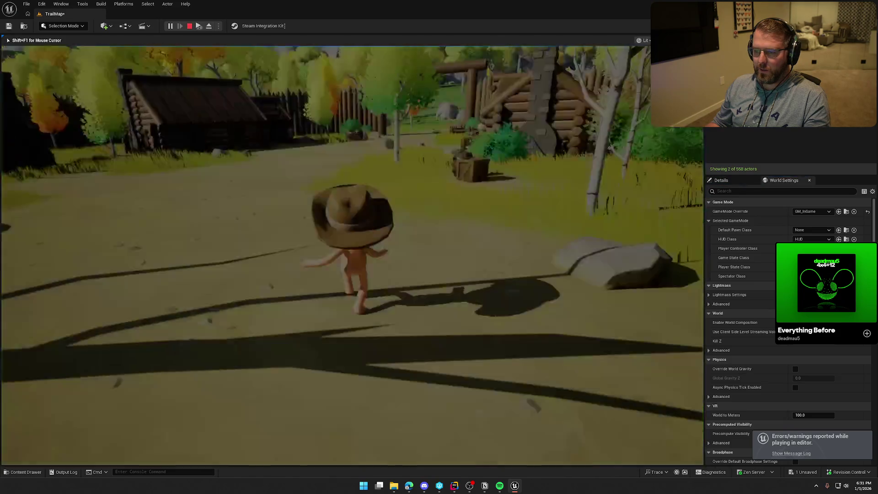
Walk to the ox wagon, board it with E, drive it down the forest trail, then stop play
{"action": "key", "text": "w"}
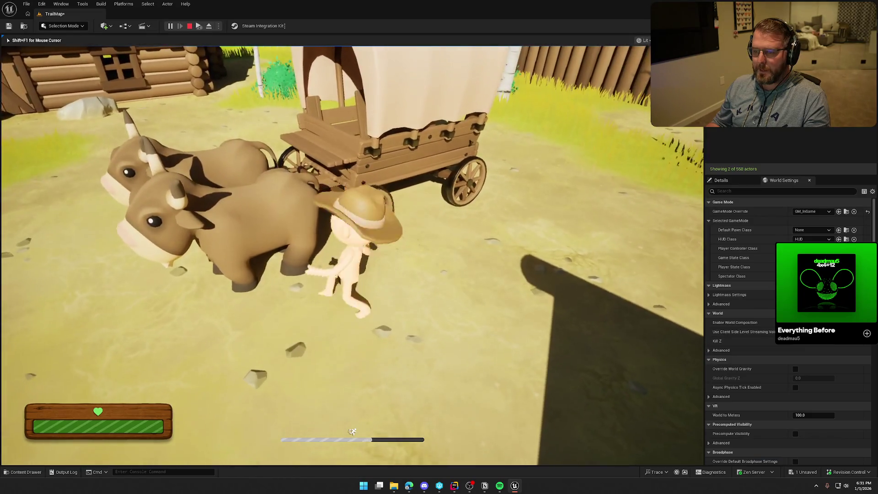
{"action": "key", "text": "e"}
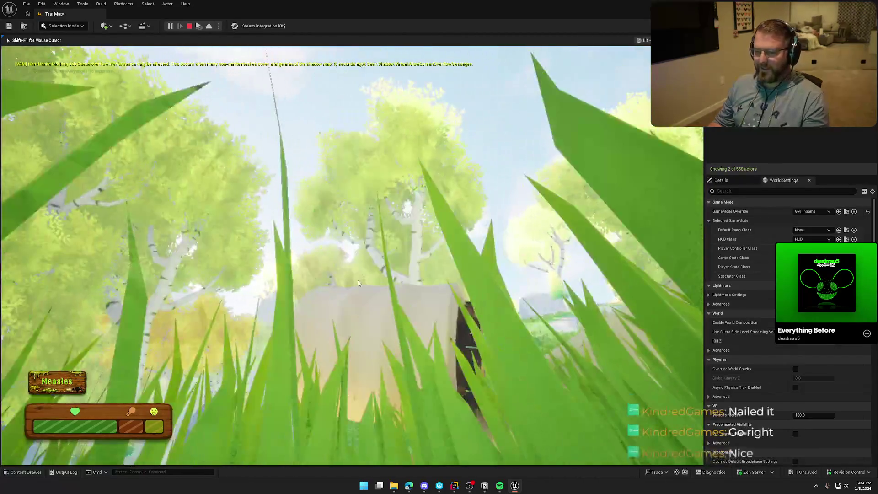
{"action": "key", "text": "Escape"}
Open SM_Wagon_Hull from bp_AVSWagon_Debug2's Vehicle Mesh and dock its editor beside TrailMap
{"action": "left_click", "coordinate": [173, 13]}
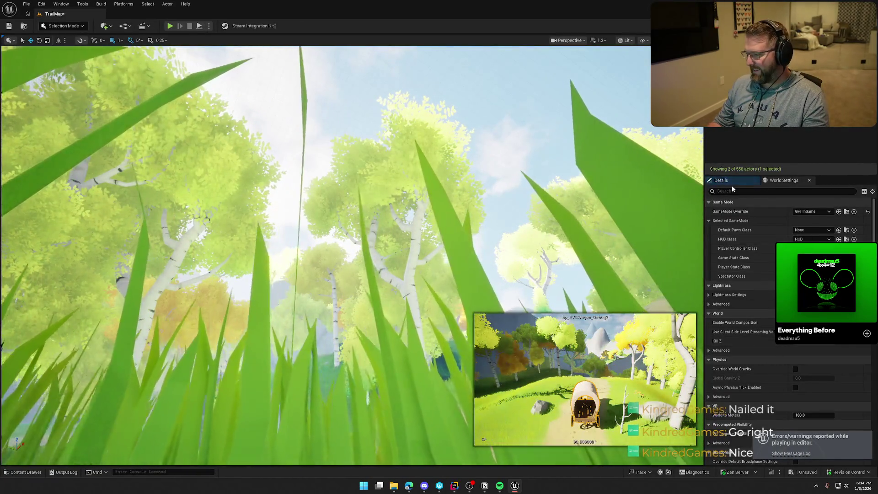
{"action": "left_click", "coordinate": [733, 181]}
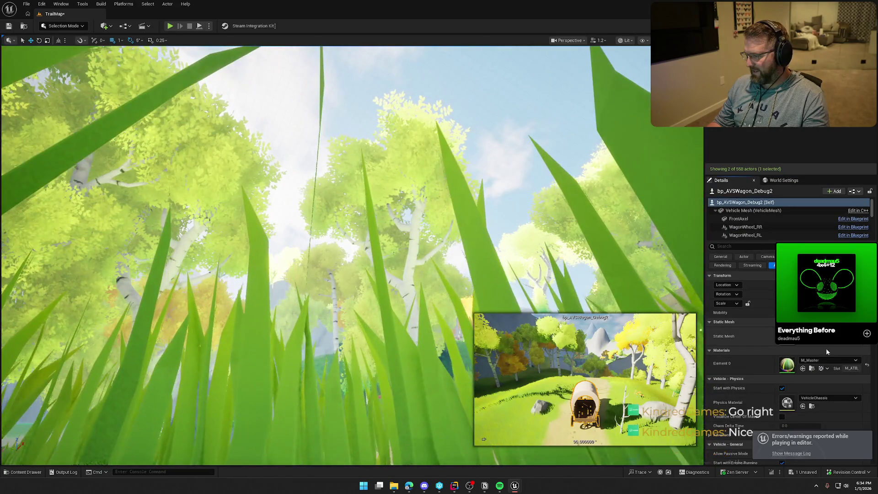
{"action": "double_click", "coordinate": [787, 336]}
{"action": "left_click_drag", "start_coordinate": [371, 112], "coordinate": [138, 14]}
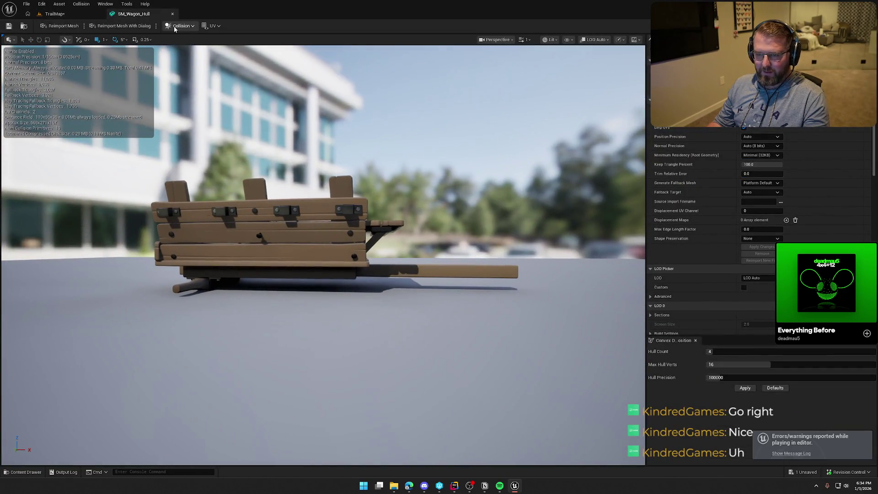
Show Simple Collision and pull the pole collision box's far end inward to shorten it
{"action": "left_click", "coordinate": [569, 40]}
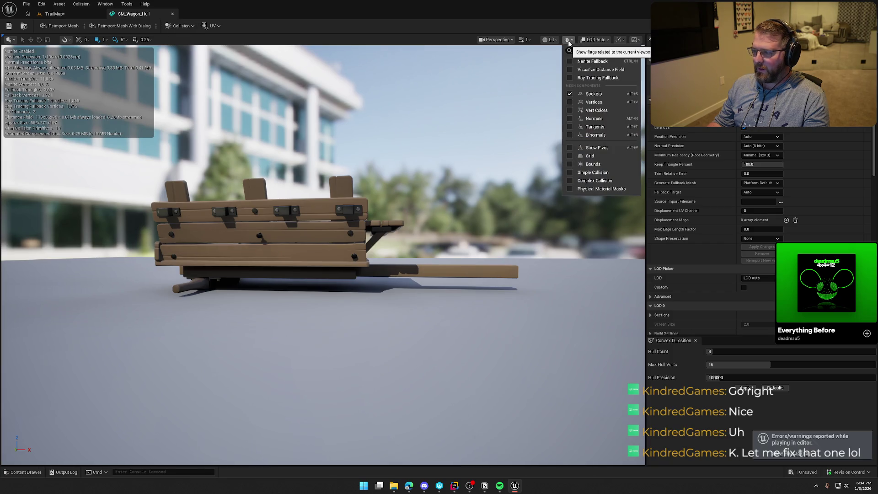
{"action": "left_click", "coordinate": [595, 170]}
{"action": "left_click", "coordinate": [513, 271]}
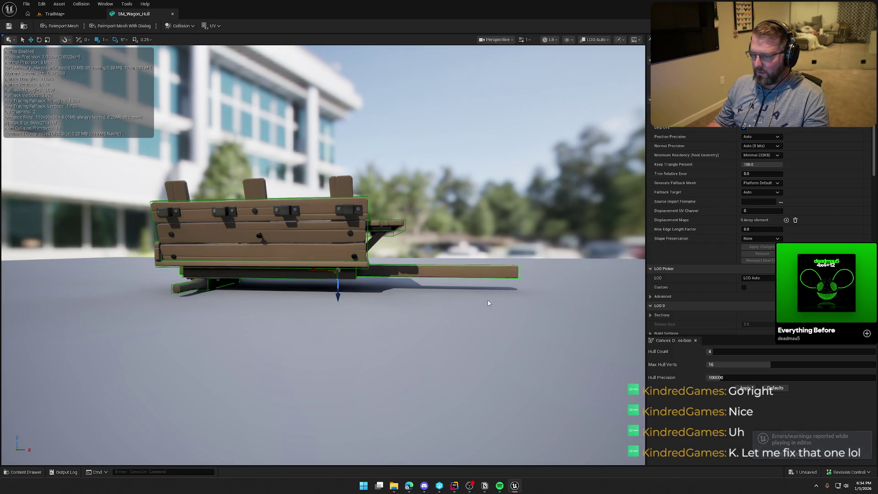
{"action": "left_click_drag", "start_coordinate": [487, 297], "coordinate": [488, 242]}
{"action": "mouse_move", "coordinate": [344, 277]}
{"action": "left_mouse_down"}
{"action": "mouse_move", "coordinate": [350, 298]}
{"action": "mouse_move", "coordinate": [362, 292]}
{"action": "mouse_move", "coordinate": [380, 308]}
{"action": "left_mouse_up"}
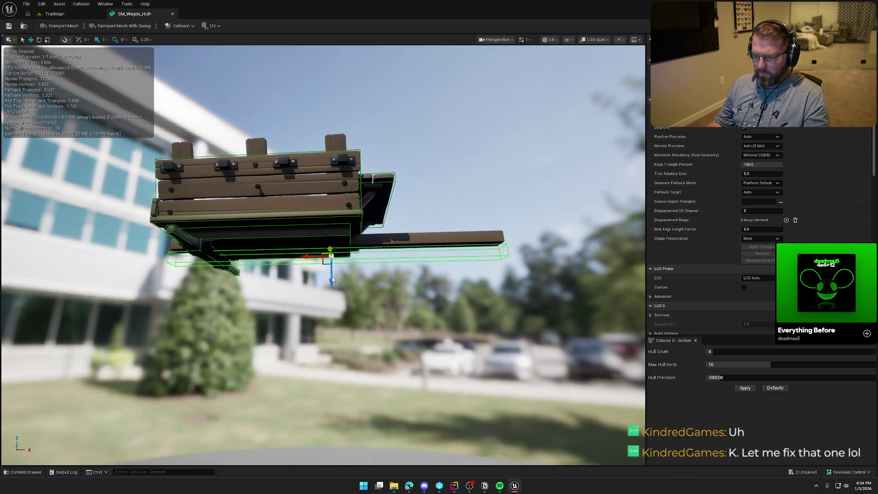
{"action": "key", "text": "ctrl+z"}
{"action": "mouse_move", "coordinate": [304, 245]}
{"action": "left_mouse_down"}
{"action": "mouse_move", "coordinate": [286, 246]}
{"action": "mouse_move", "coordinate": [316, 243]}
{"action": "mouse_move", "coordinate": [257, 243]}
{"action": "left_mouse_up"}
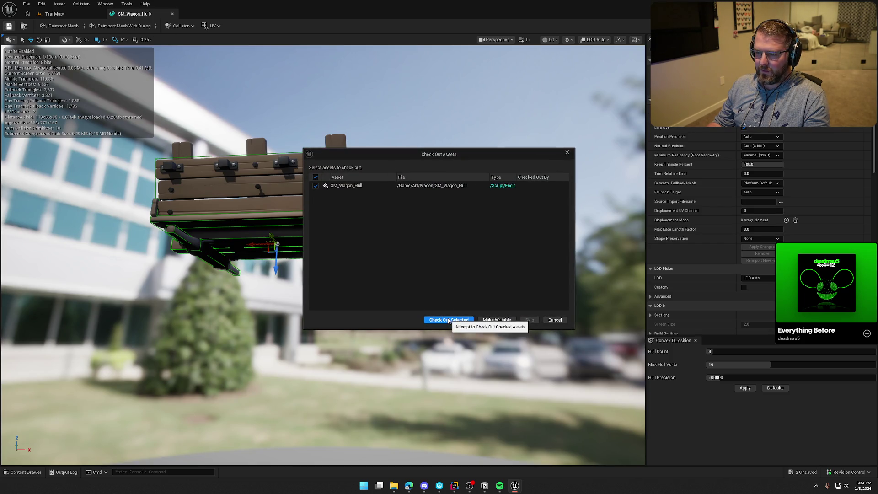
{"action": "left_click", "coordinate": [55, 14]}
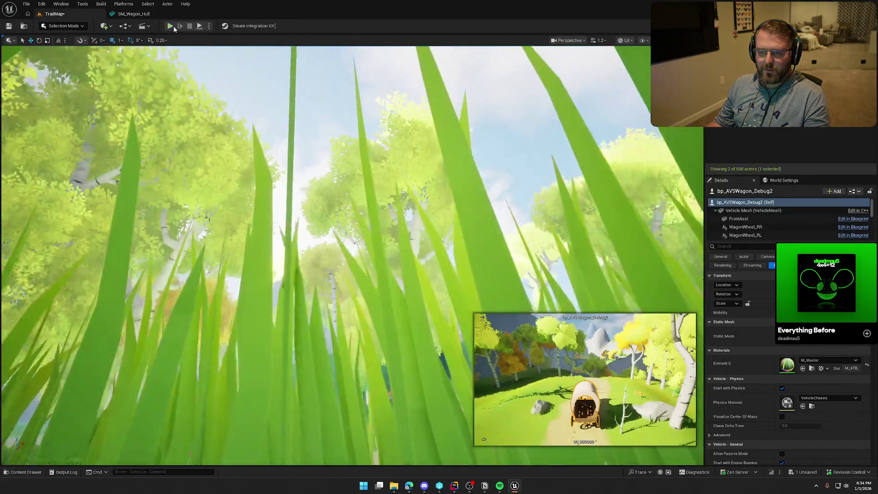
Drive the wagon along the trail in a fresh play session, then stop it
{"action": "left_click", "coordinate": [179, 24]}
{"action": "left_click", "coordinate": [219, 148]}
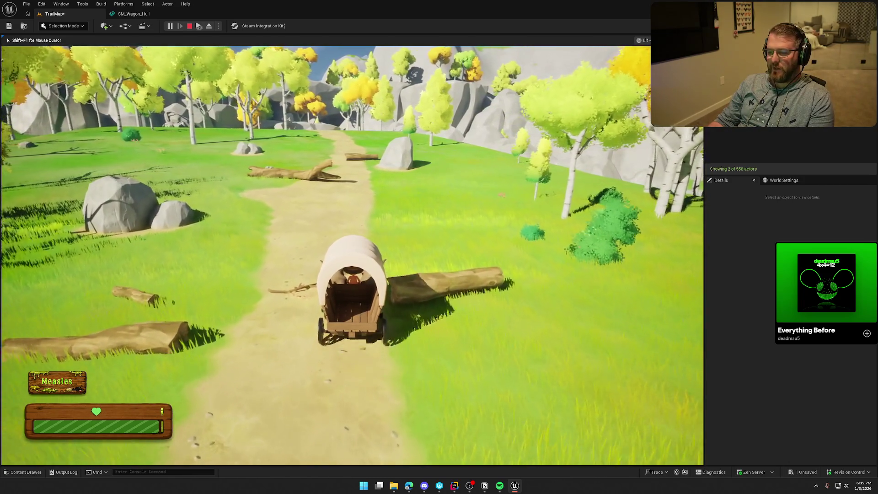
{"action": "key", "text": "Escape"}
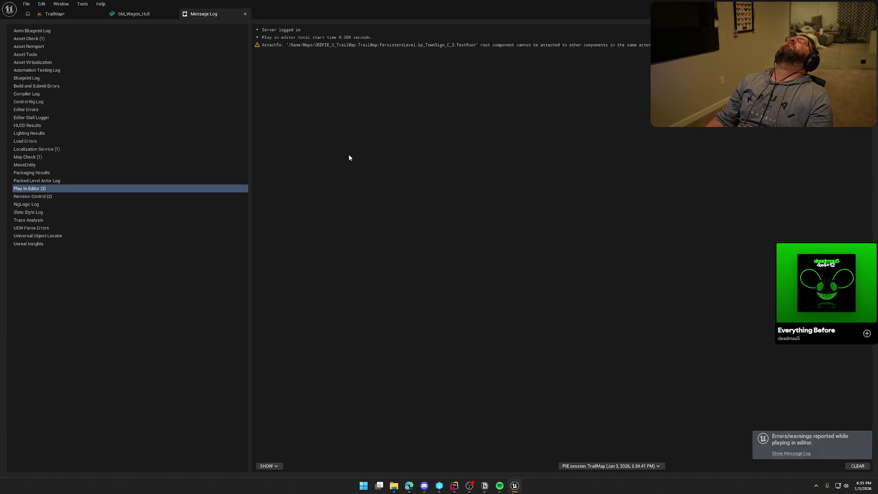
Place a new ox wagon on the forest path, rotated to face along it and slightly raised
{"action": "left_click", "coordinate": [245, 14]}
{"action": "left_click", "coordinate": [172, 14]}
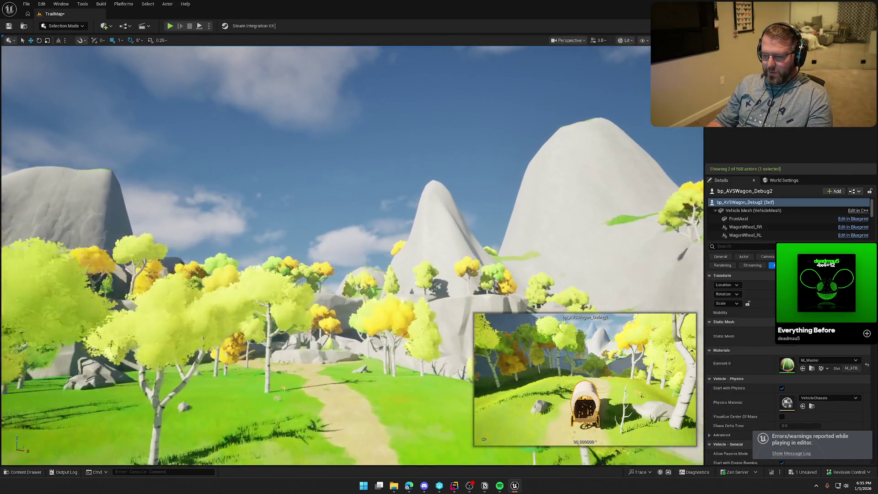
{"action": "scroll", "coordinate": [352, 256], "scroll_direction": "up", "scroll_amount": 4}
{"action": "scroll", "coordinate": [352, 256], "scroll_direction": "up", "scroll_amount": 2}
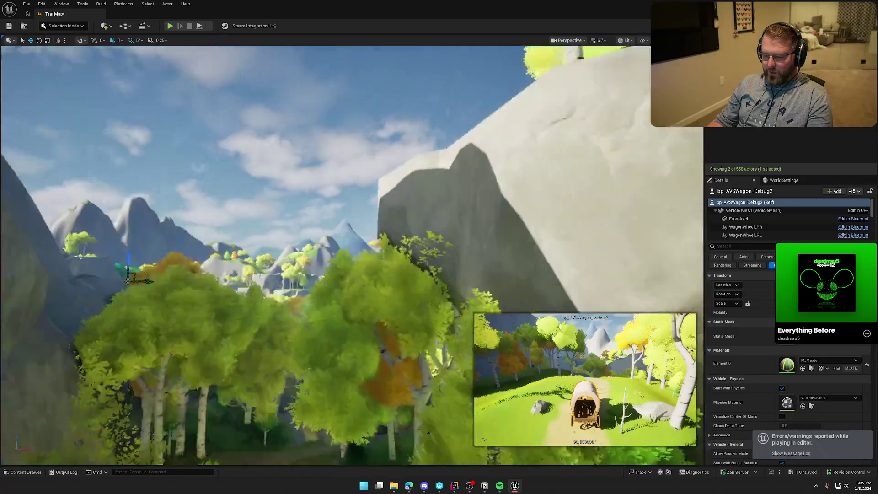
{"action": "key", "text": "w"}
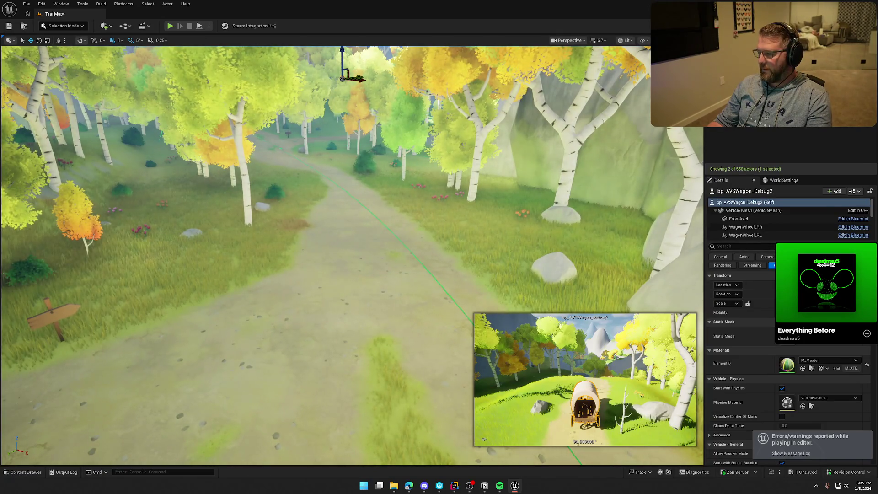
{"action": "key", "text": "ctrl+space"}
{"action": "mouse_move", "coordinate": [201, 366]}
{"action": "left_mouse_down"}
{"action": "mouse_move", "coordinate": [314, 333]}
{"action": "mouse_move", "coordinate": [329, 276]}
{"action": "mouse_move", "coordinate": [334, 340]}
{"action": "left_mouse_up"}
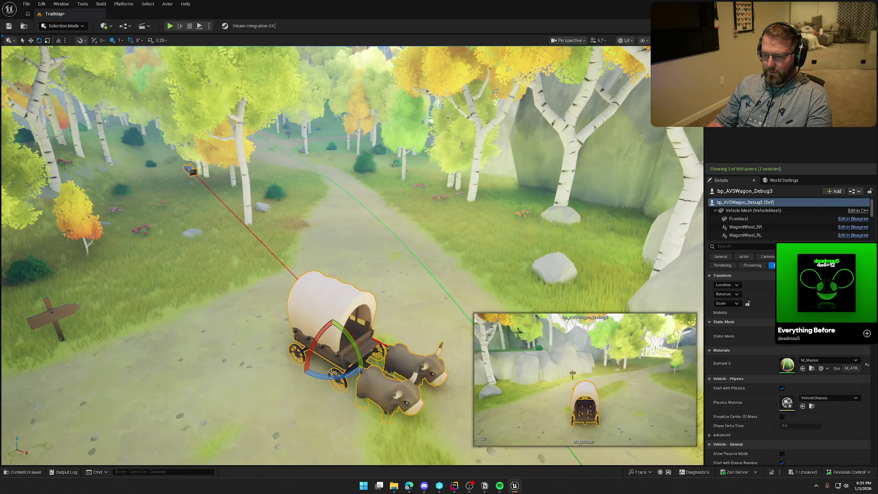
{"action": "key", "text": "e"}
{"action": "left_click_drag", "start_coordinate": [337, 377], "coordinate": [366, 362]}
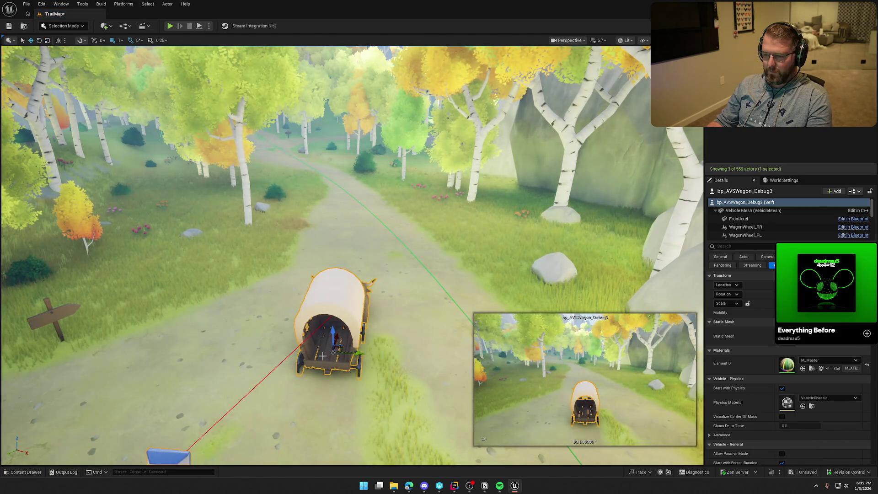
{"action": "left_click_drag", "start_coordinate": [332, 330], "coordinate": [332, 321]}
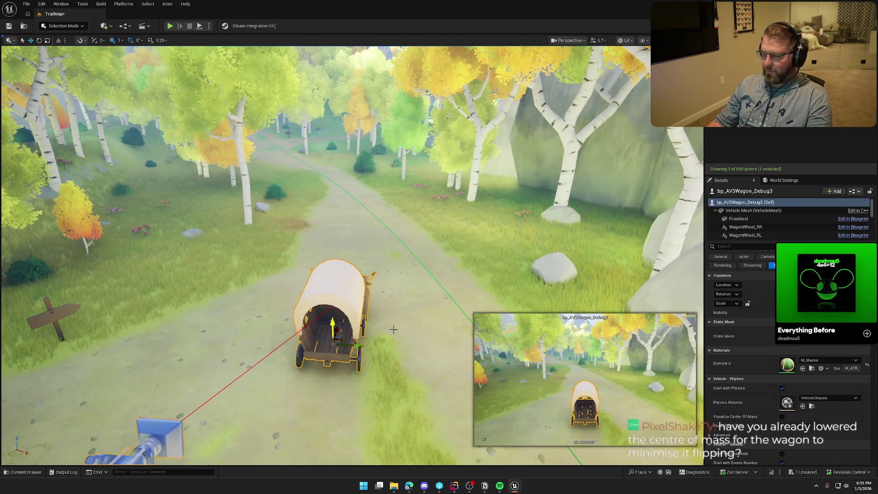
Set GameMode Override to GM_TestMode, frame the new wagon, and start playing
{"action": "left_click", "coordinate": [783, 181]}
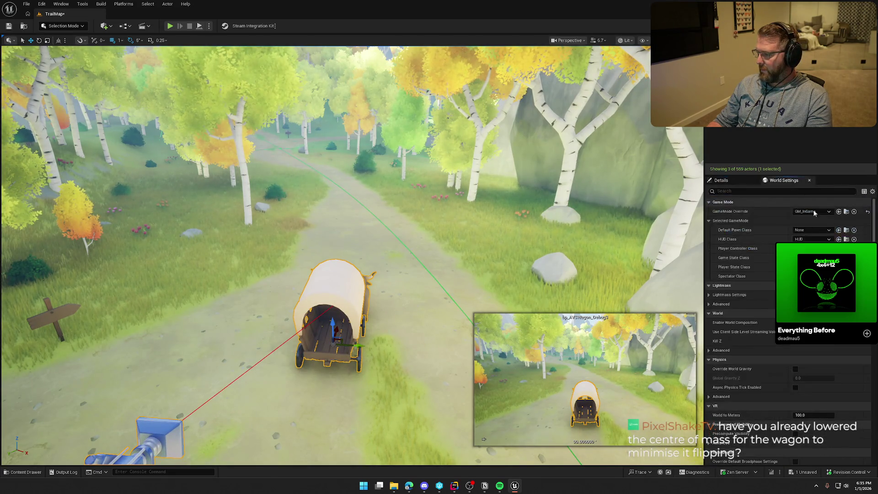
{"action": "left_click", "coordinate": [811, 212]}
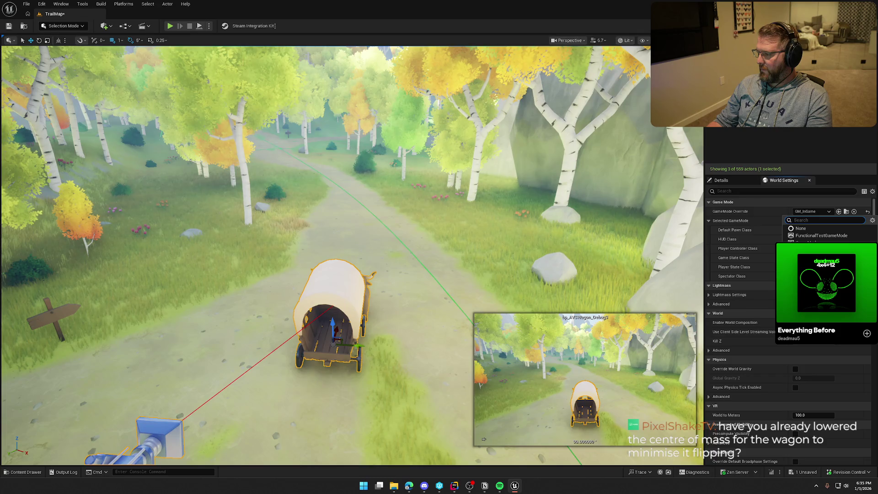
{"action": "type", "text": "test"}
{"action": "key", "text": "Return"}
{"action": "key", "text": "f"}
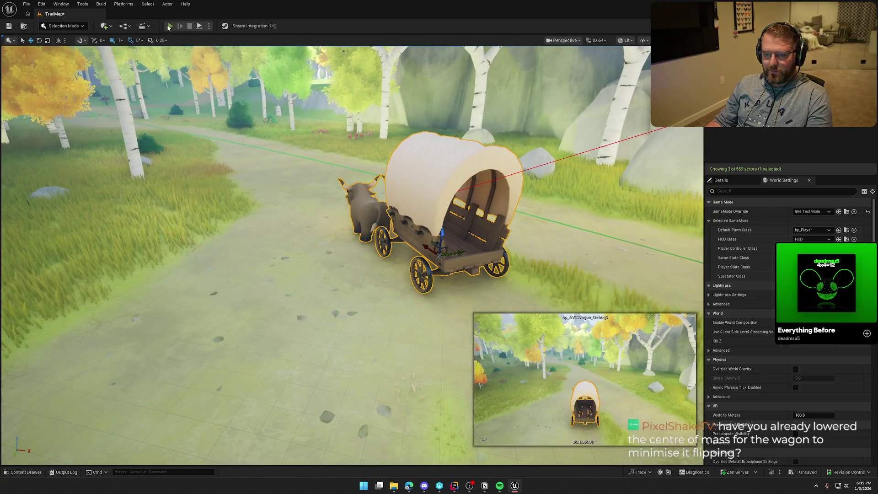
{"action": "key", "text": "alt+p"}
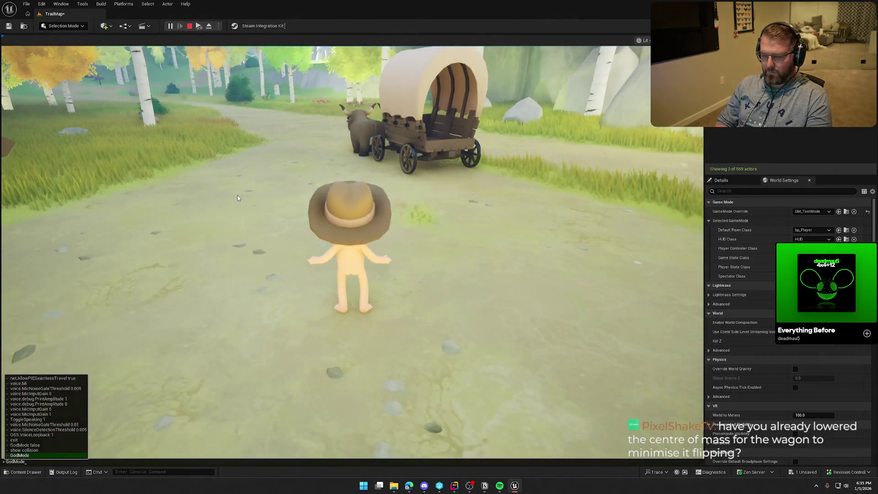
Walk to the wagon, board it, and drive forward across the meadow, steering right
{"action": "key", "text": "w"}
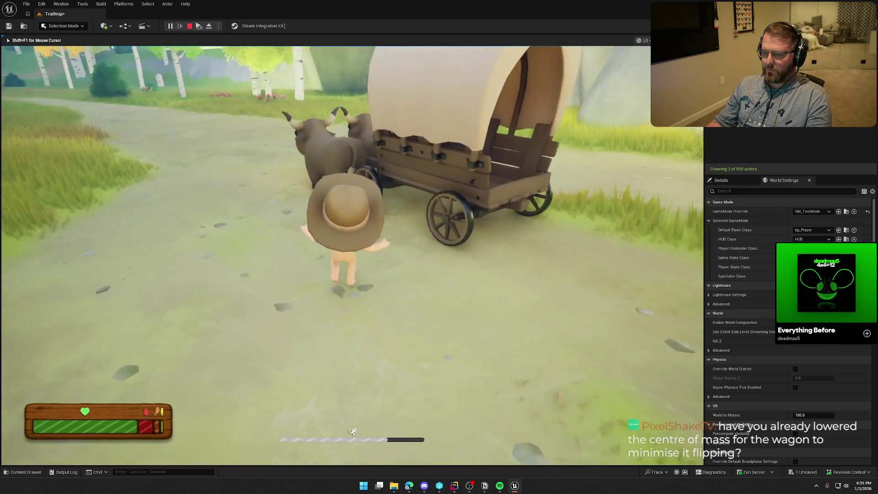
{"action": "key", "text": "e"}
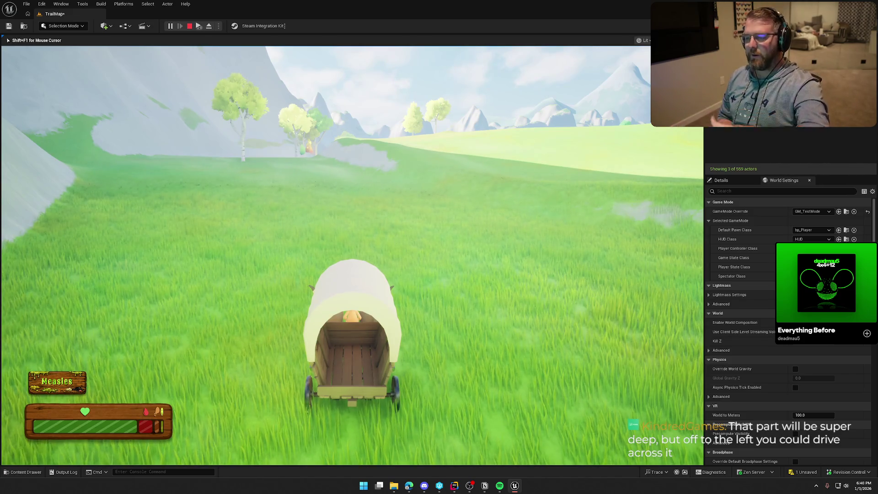
{"action": "key", "text": "w"}
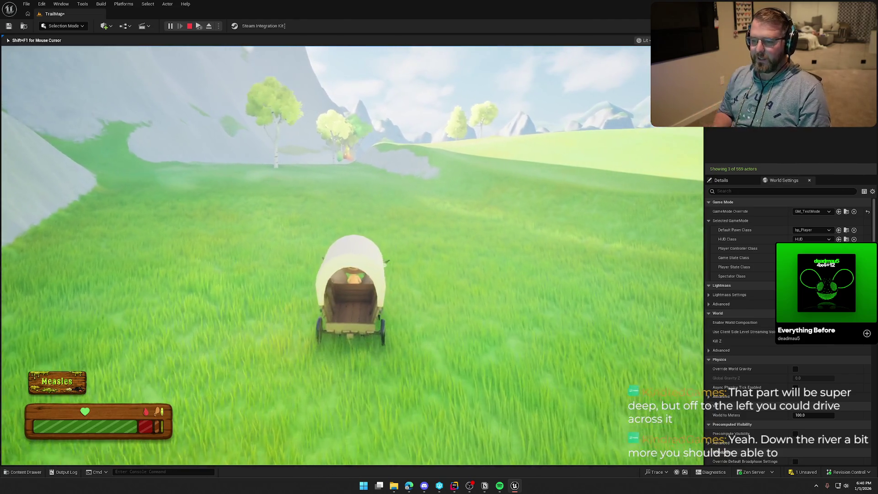
{"action": "key", "text": "d"}
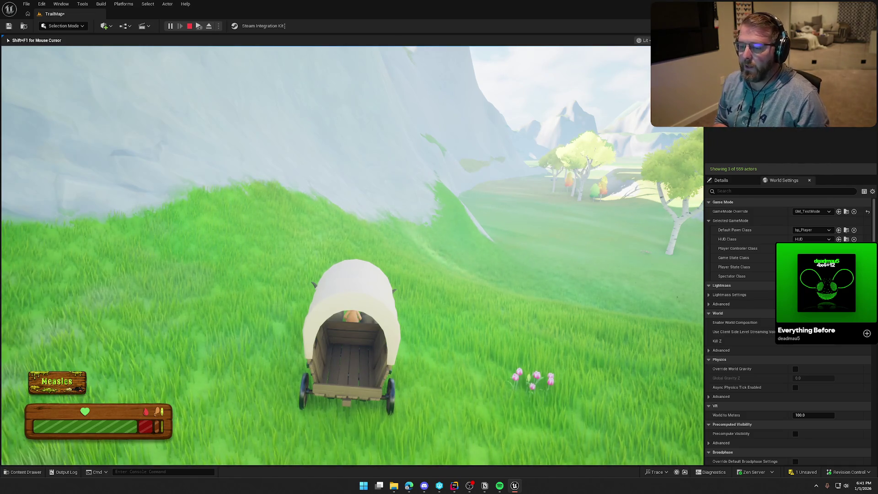
Drive the wagon up and over the hill, then onward across the meadow past birch trees
{"action": "key", "text": "w"}
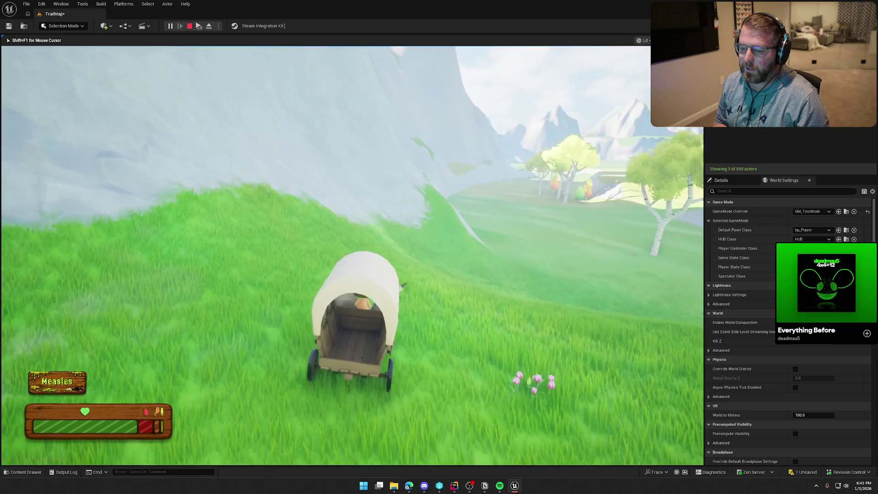
{"action": "key", "text": "w"}
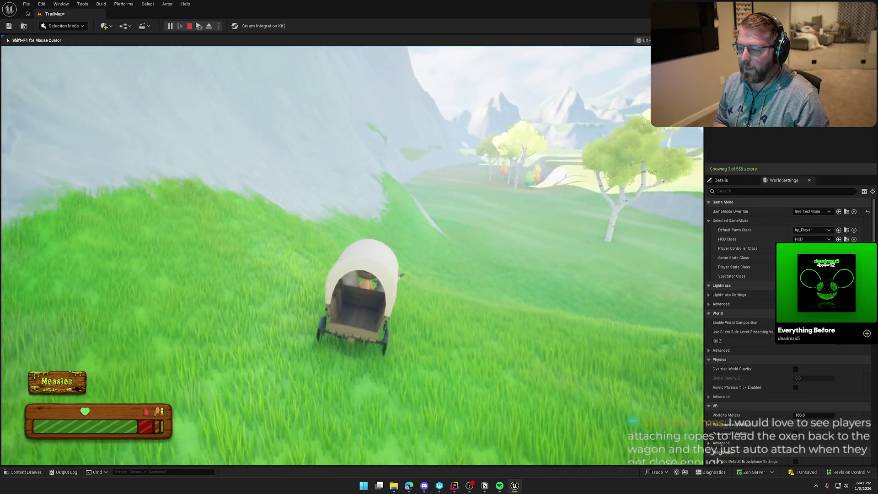
{"action": "key", "text": "w"}
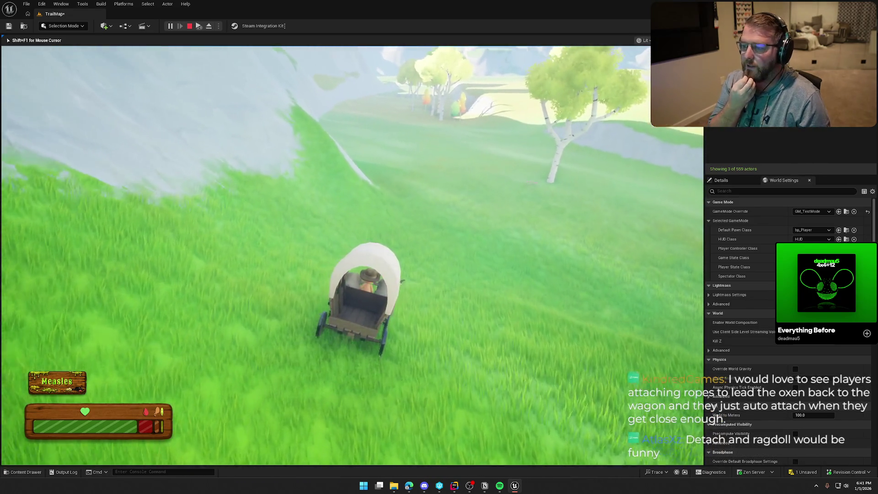
{"action": "key", "text": "w"}
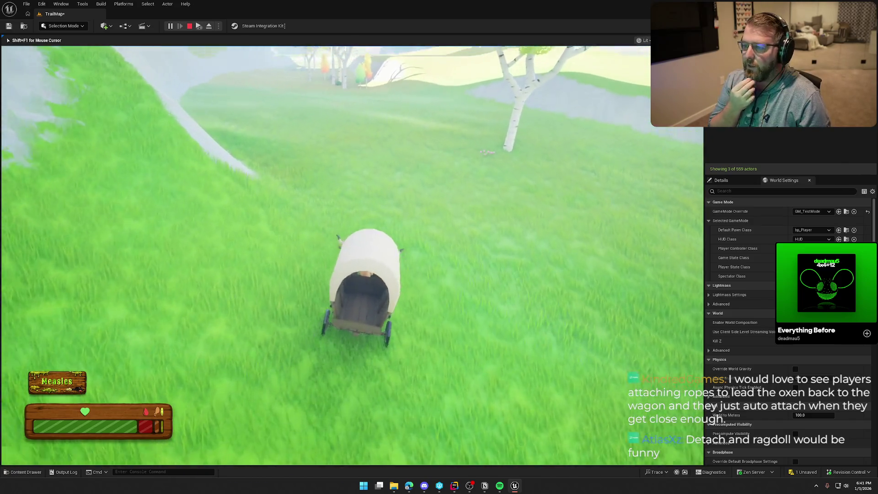
{"action": "key", "text": "w"}
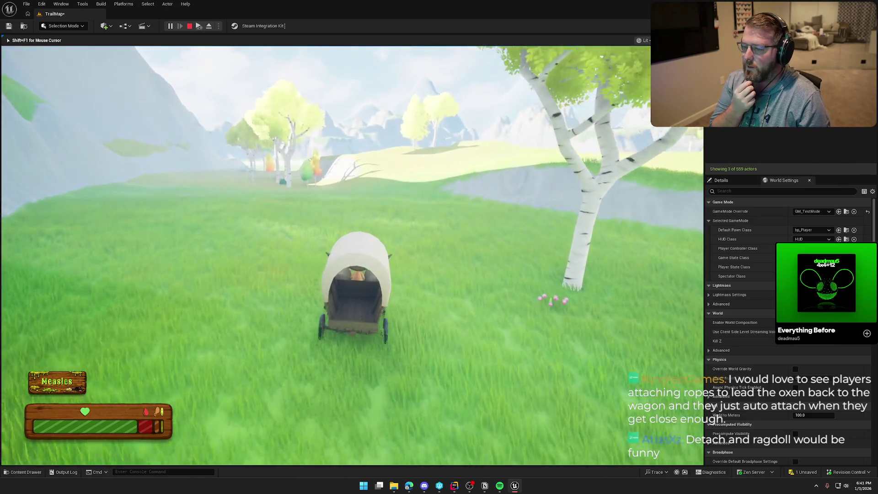
{"action": "key", "text": "w"}
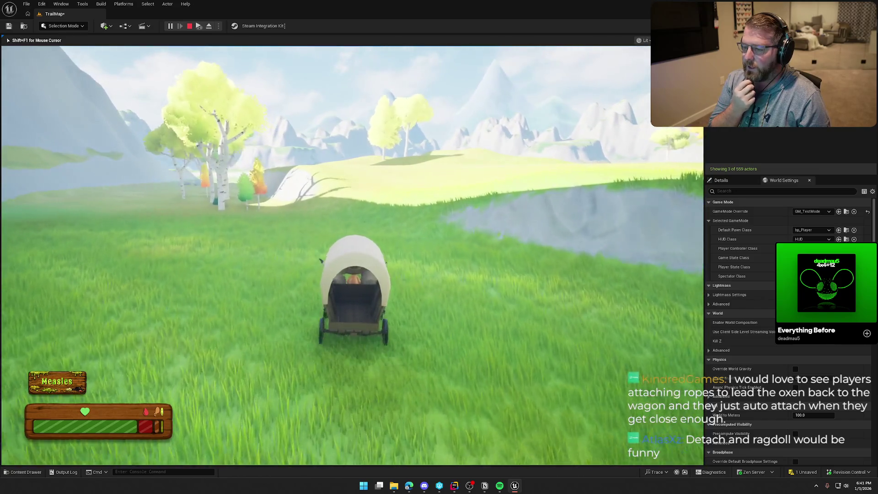
{"action": "key", "text": "w"}
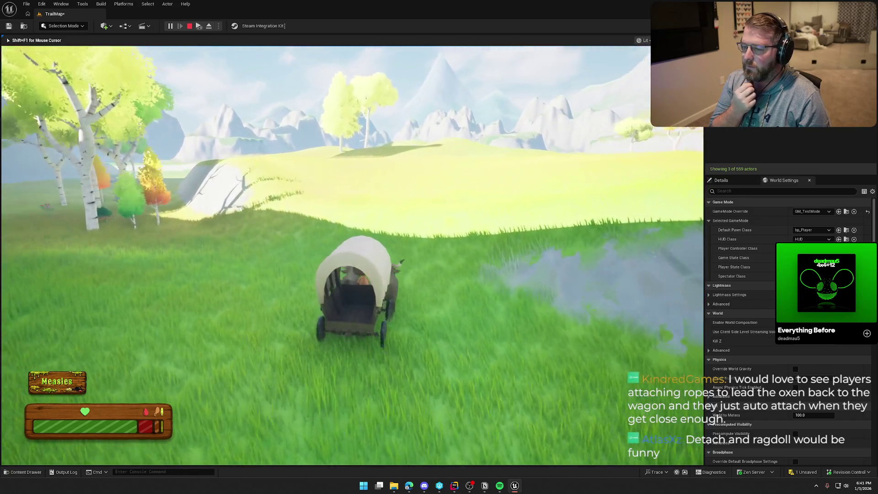
{"action": "key", "text": "w"}
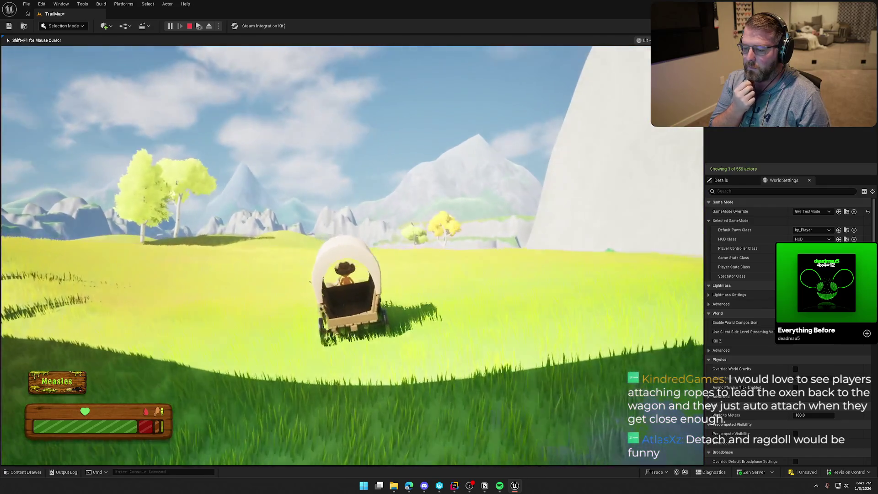
{"action": "key", "text": "w"}
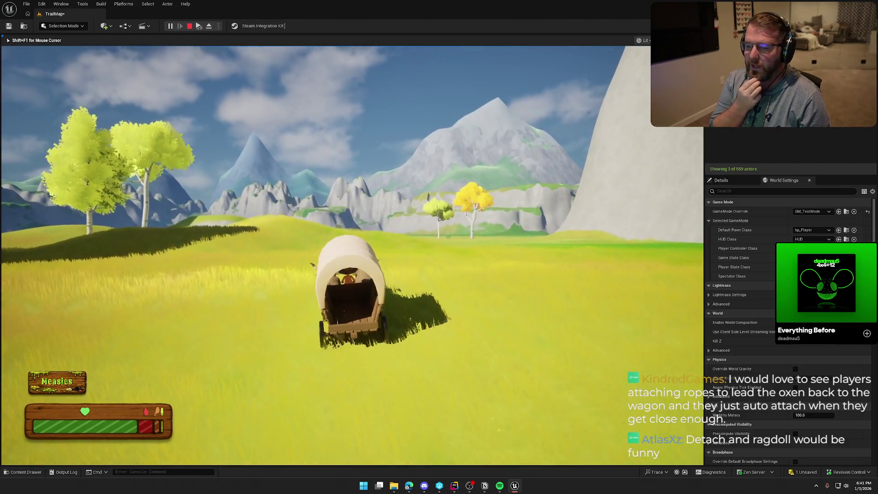
{"action": "key", "text": "w"}
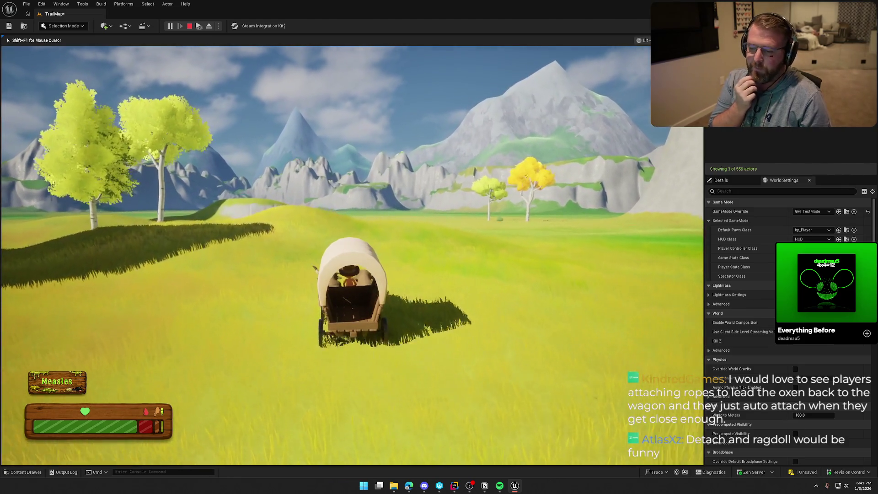
{"action": "key", "text": "w"}
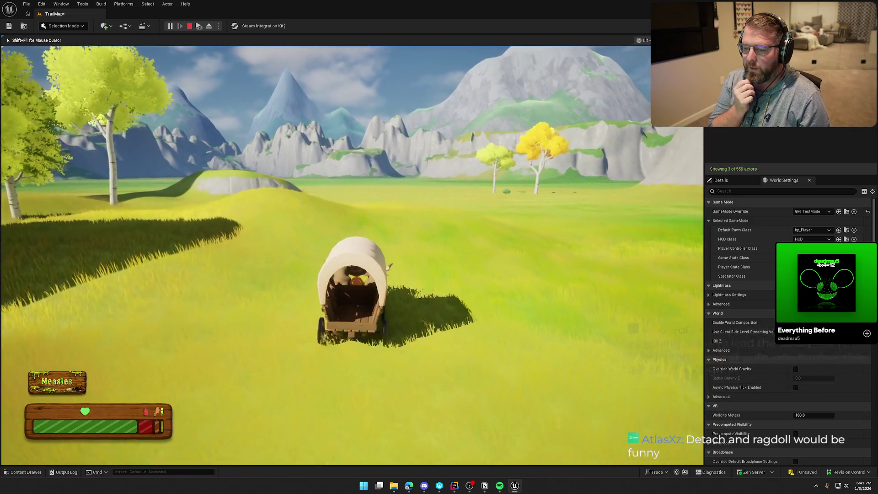
{"action": "key", "text": "w"}
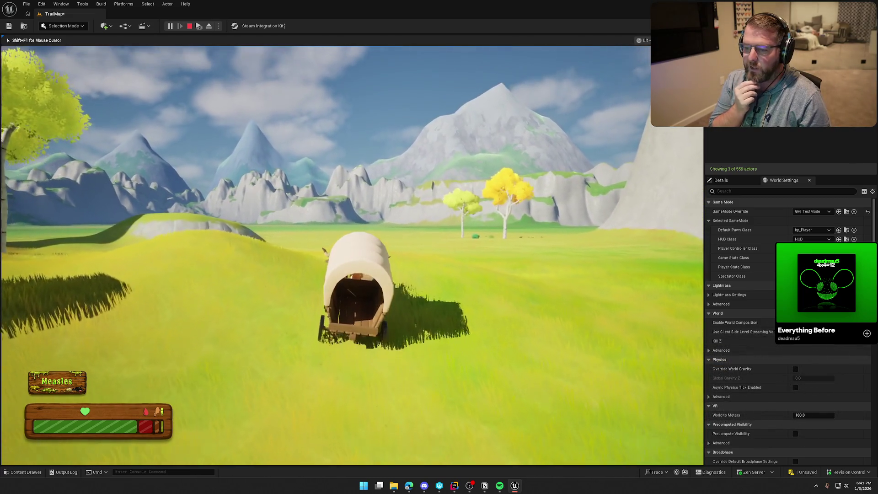
Drive past the rock outcrop, over the grassy ridge, and across the yellow meadow toward the mountains
{"action": "key", "text": "w"}
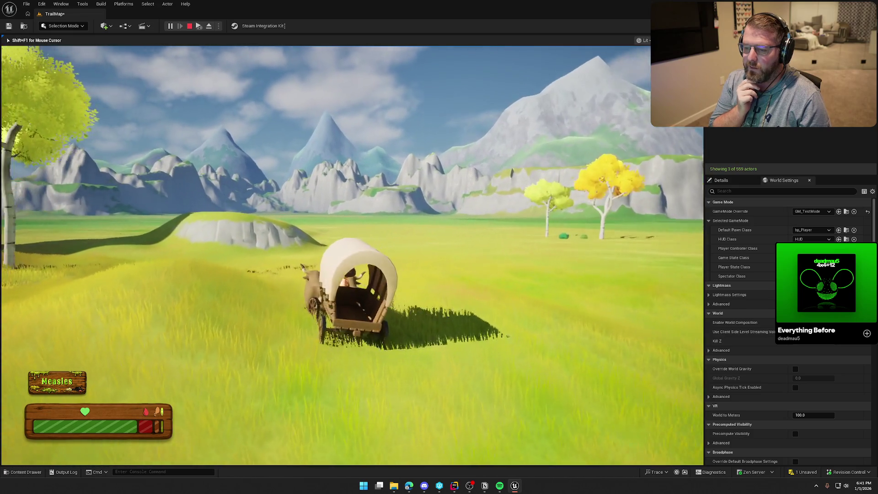
{"action": "key", "text": "w"}
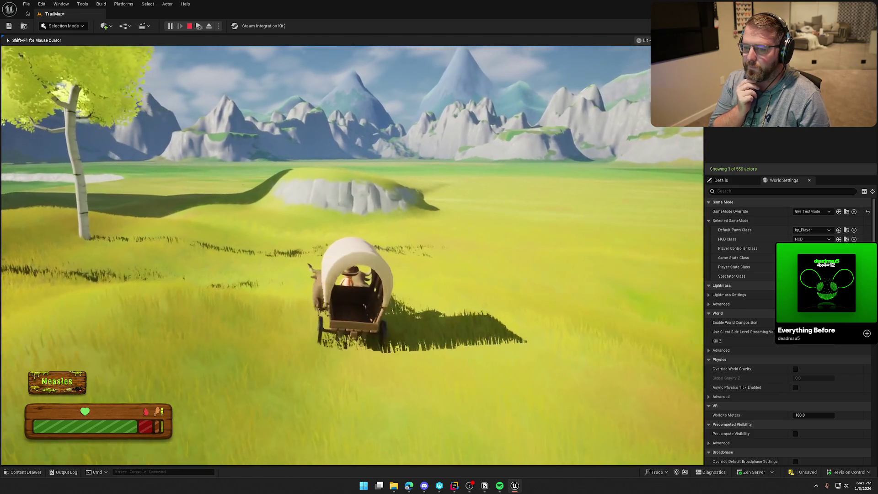
{"action": "key", "text": "w"}
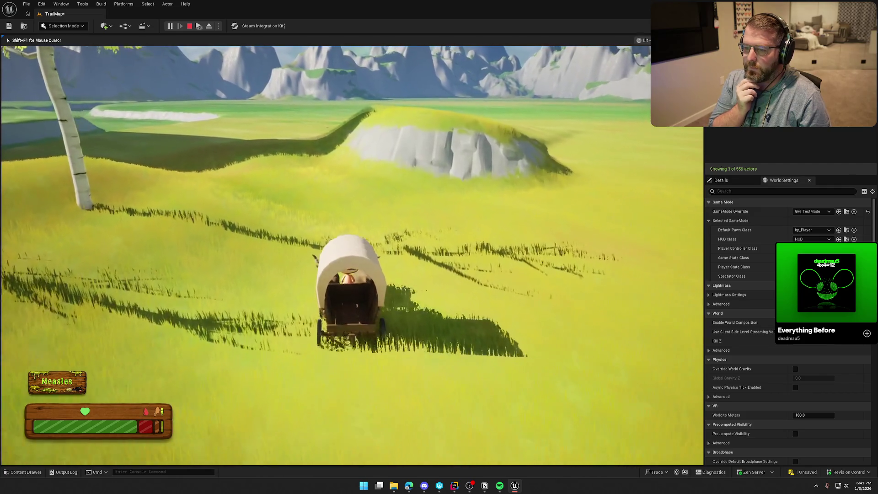
{"action": "key", "text": "w"}
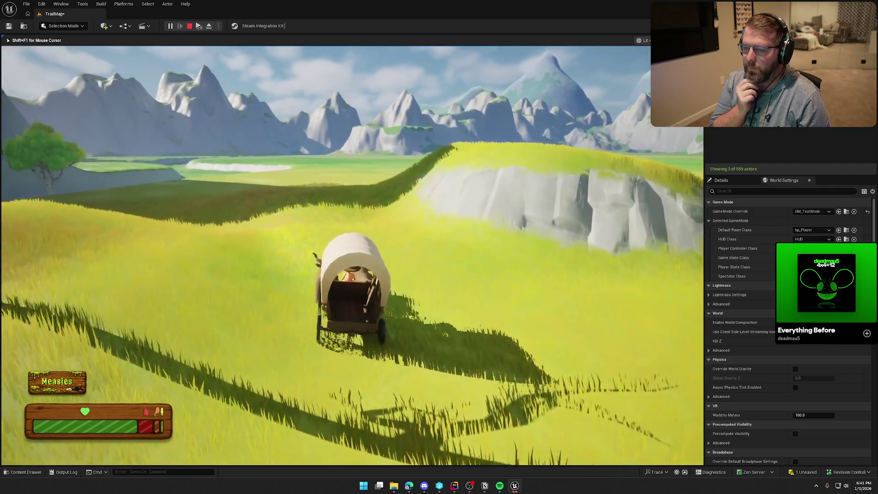
{"action": "key", "text": "w"}
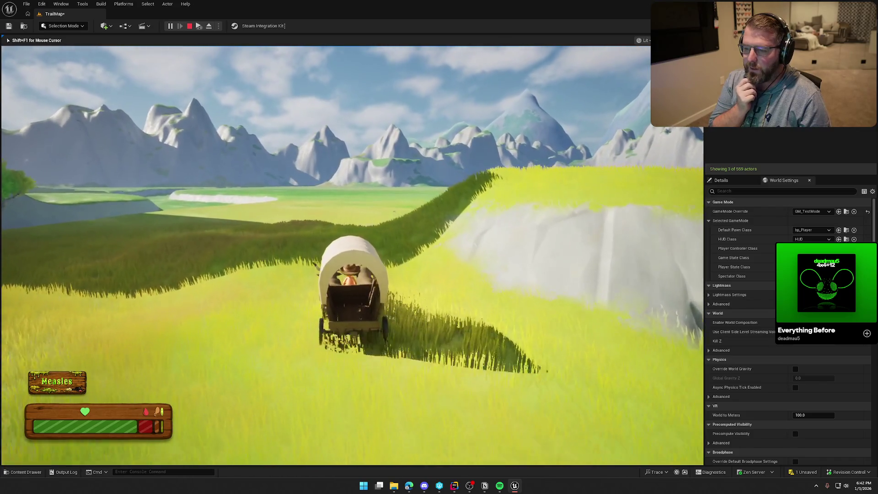
{"action": "key", "text": "w"}
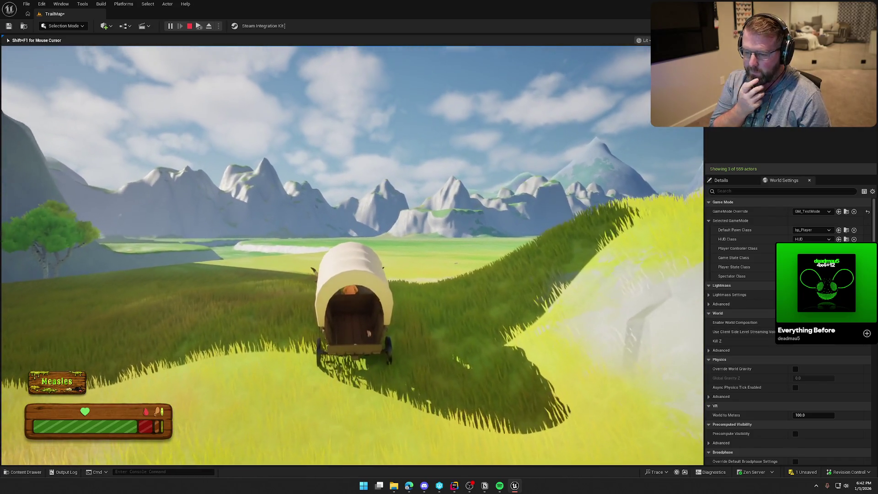
{"action": "key", "text": "w"}
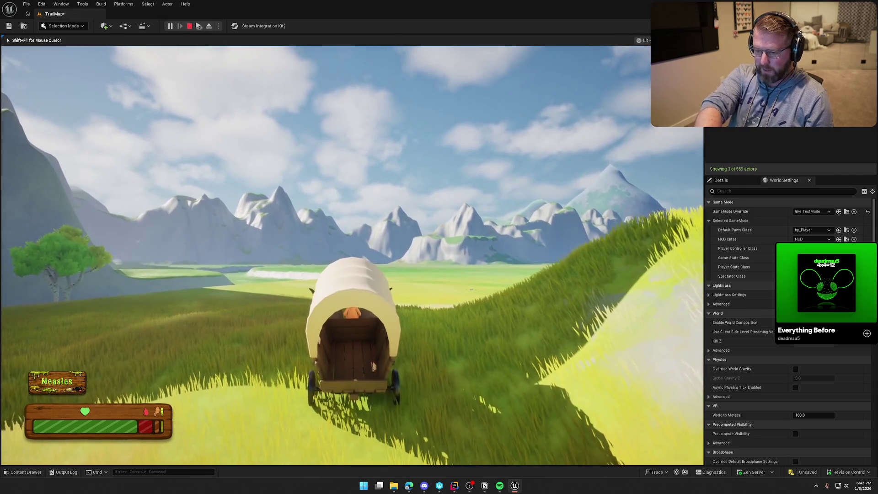
{"action": "key", "text": "w"}
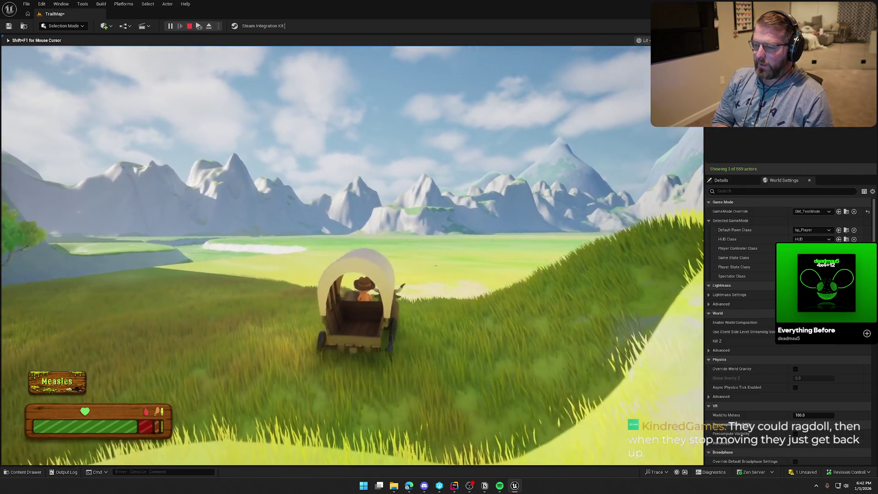
{"action": "key", "text": "w"}
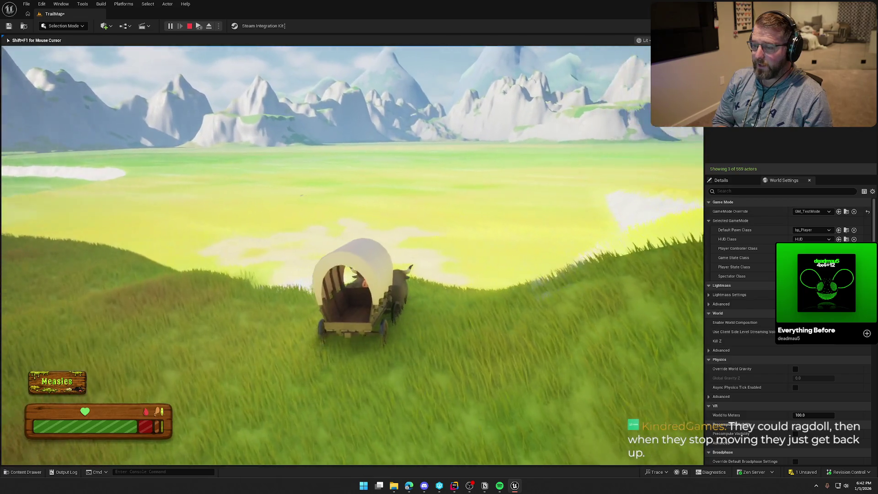
{"action": "key", "text": "w"}
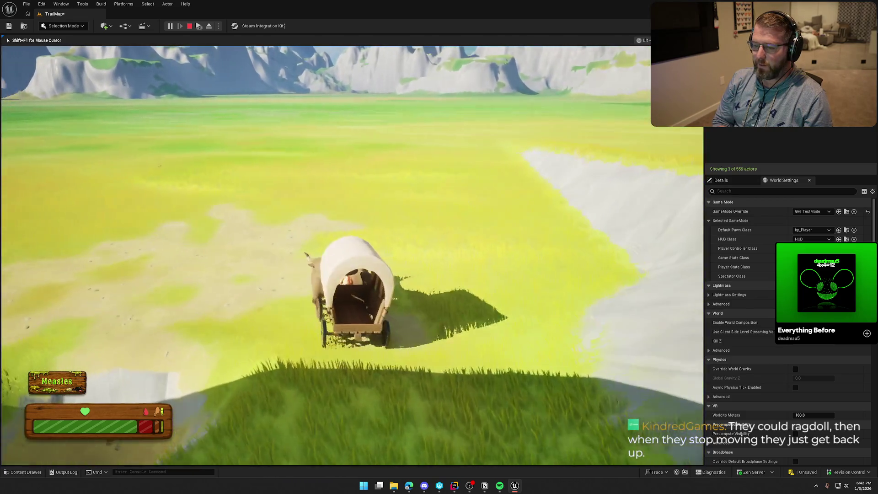
{"action": "key", "text": "w"}
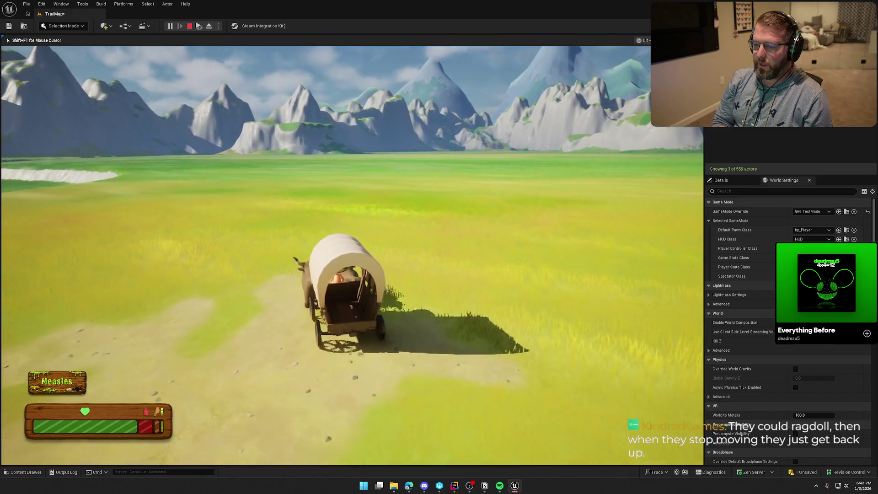
{"action": "key", "text": "w"}
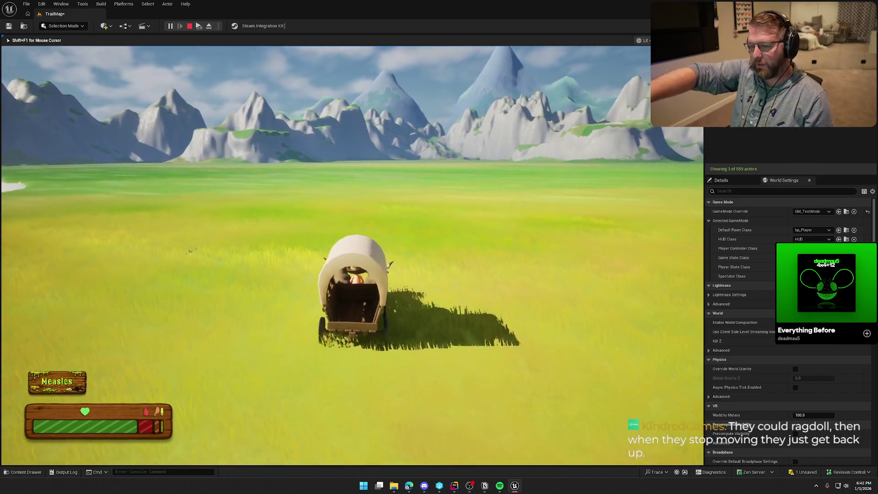
Steer the wagon right toward the cliffs, then left away from them onto the sunlit plains
{"action": "key", "text": "d"}
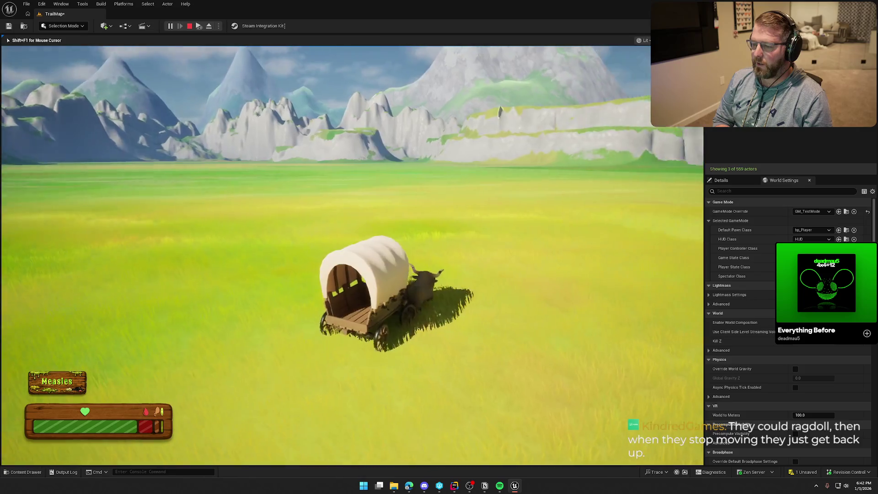
{"action": "key", "text": "d"}
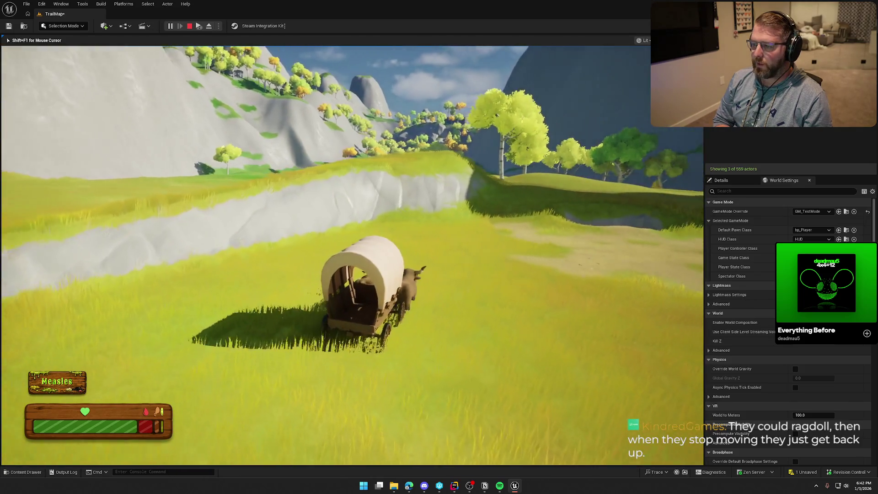
{"action": "key", "text": "d"}
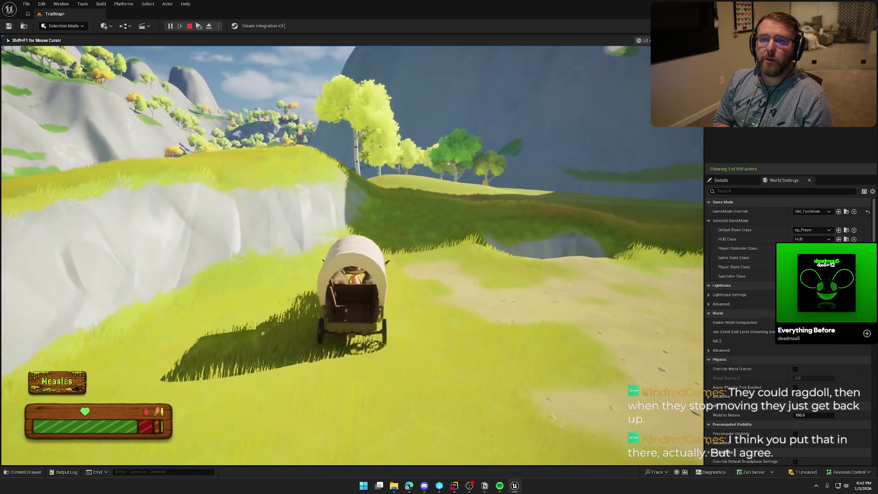
{"action": "key", "text": "d"}
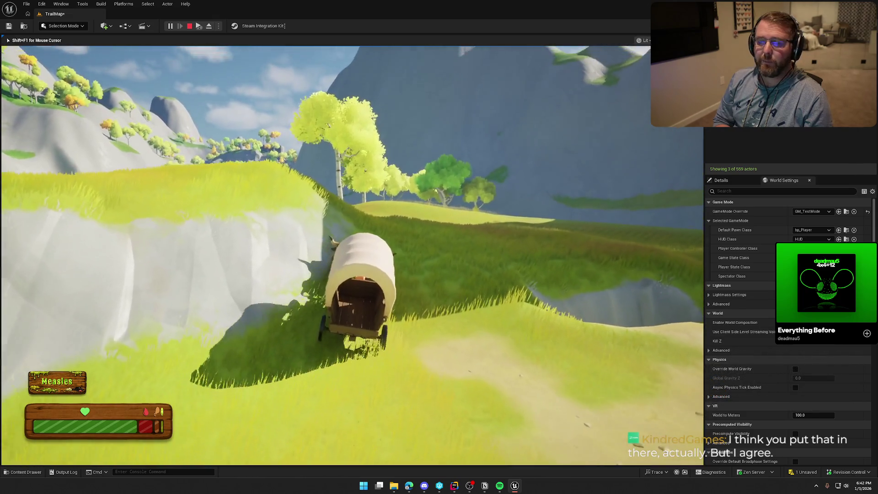
{"action": "key", "text": "d"}
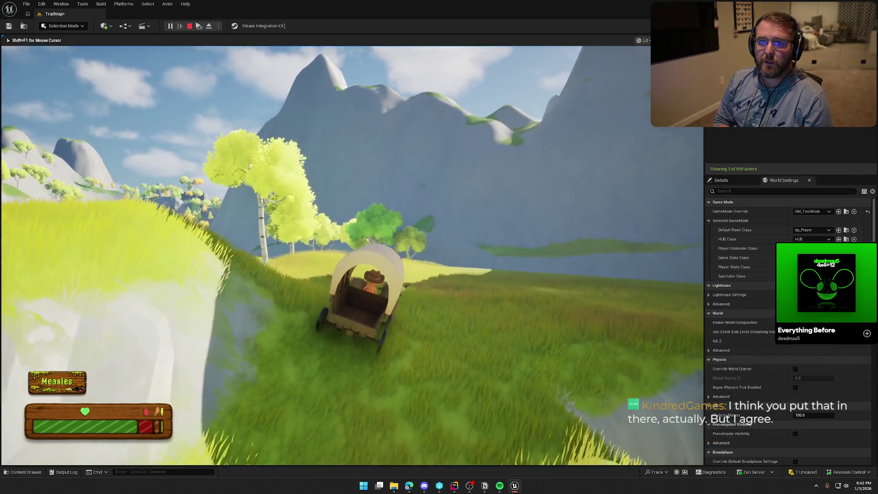
{"action": "key", "text": "a"}
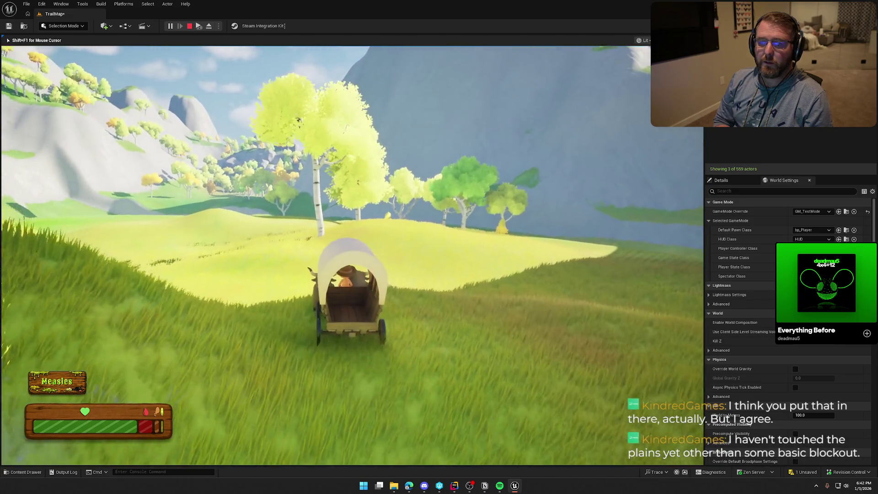
{"action": "key", "text": "a"}
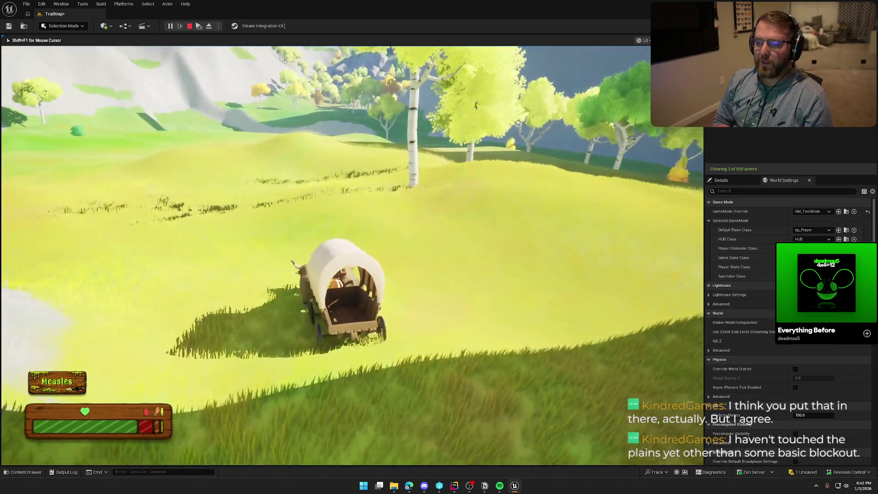
{"action": "key", "text": "d"}
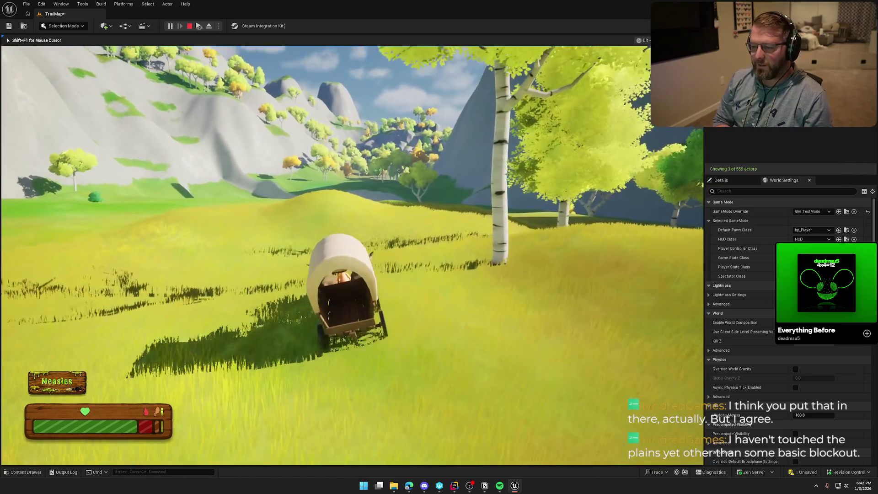
{"action": "key", "text": "a"}
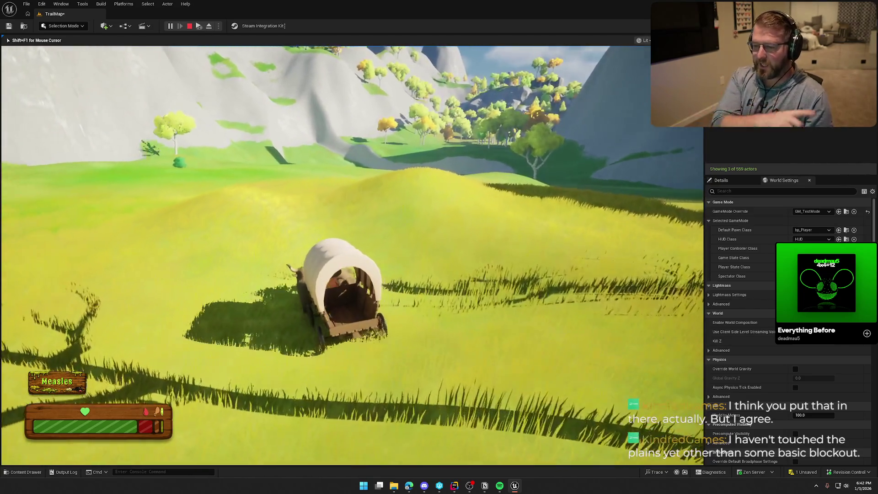
{"action": "key", "text": "a"}
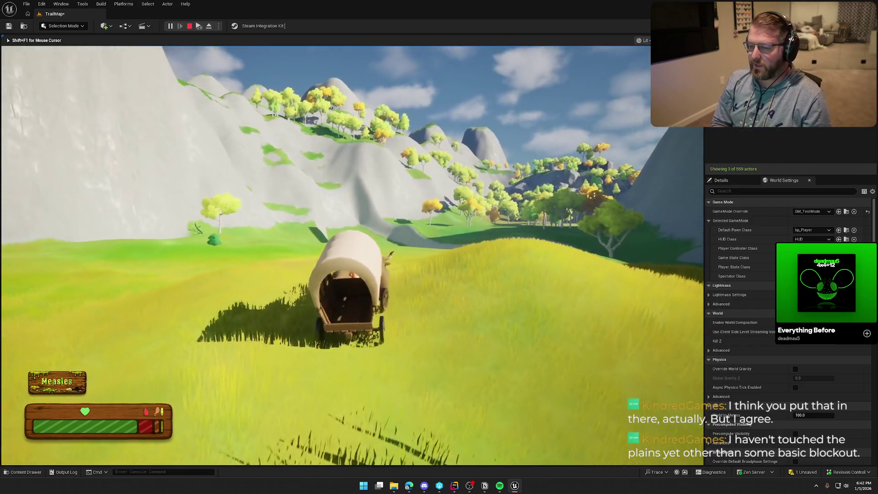
{"action": "key", "text": "d"}
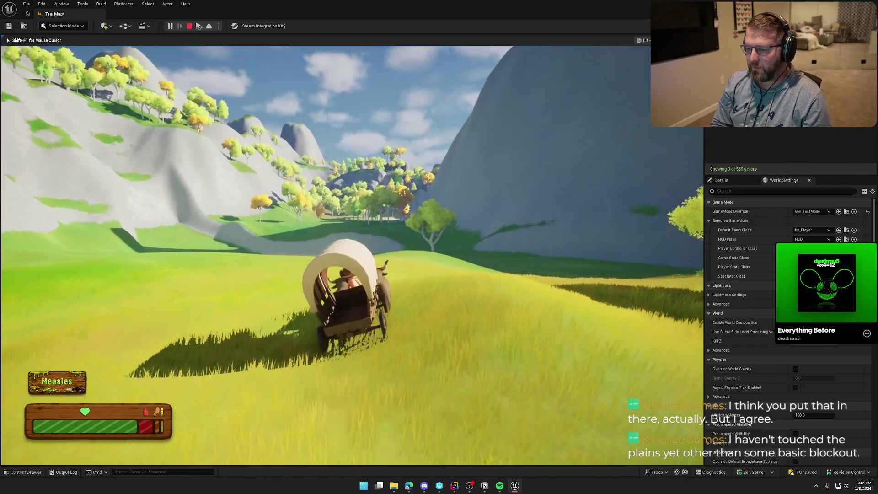
{"action": "key", "text": "d"}
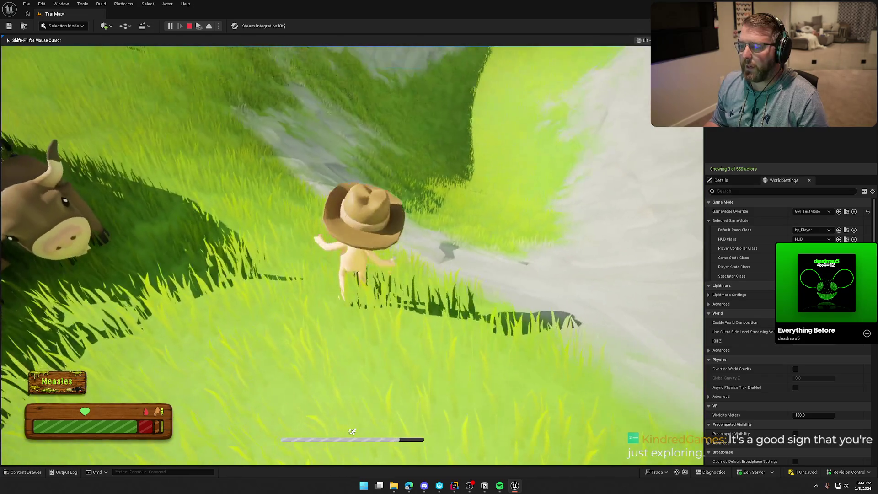
Run back to the wagon and drive it right, alongside the large rock, toward the lake
{"action": "key", "text": "shift"}
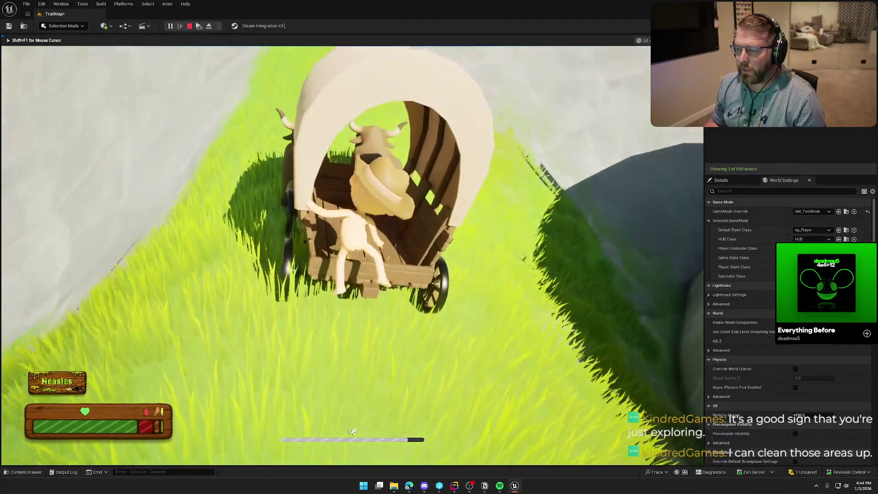
{"action": "key", "text": "s"}
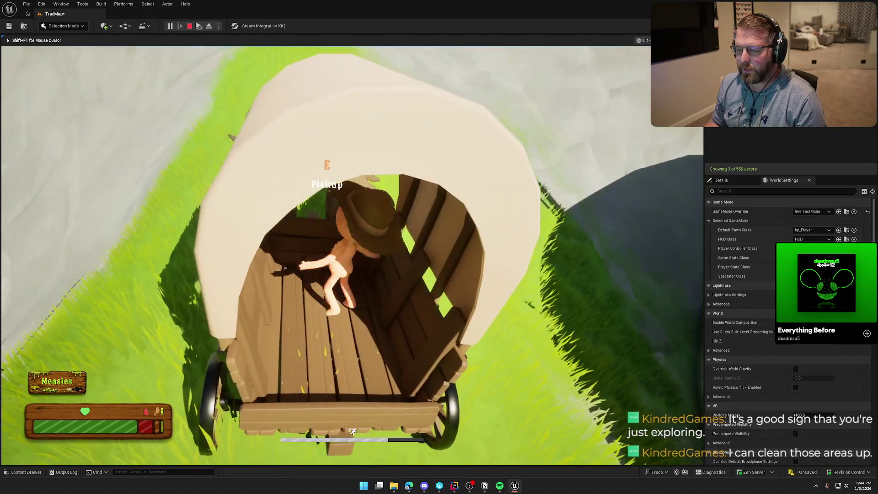
{"action": "key", "text": "d"}
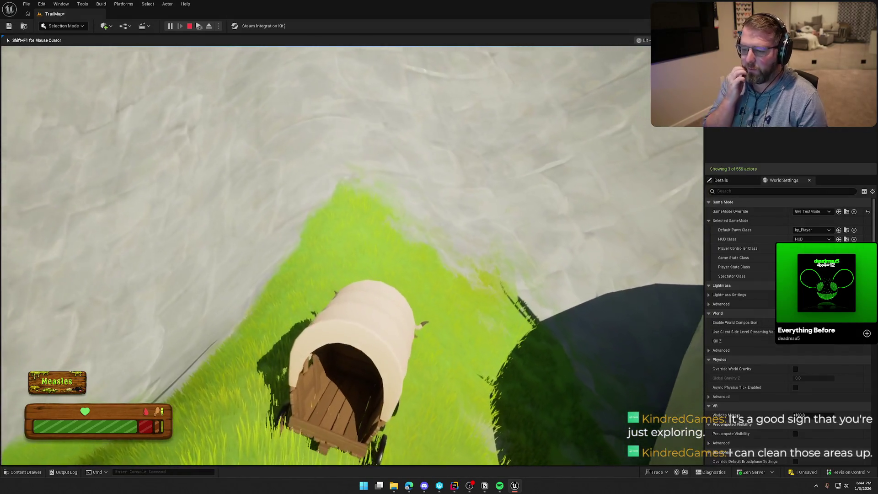
{"action": "key", "text": "d"}
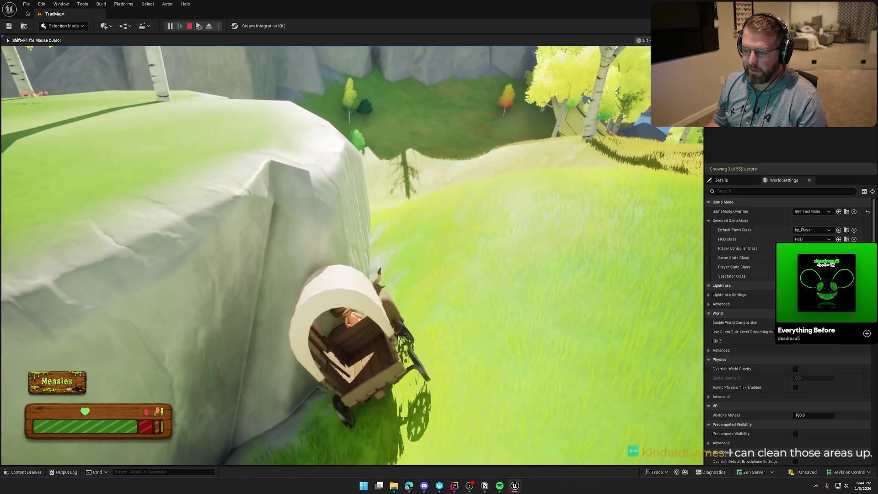
{"action": "key", "text": "d"}
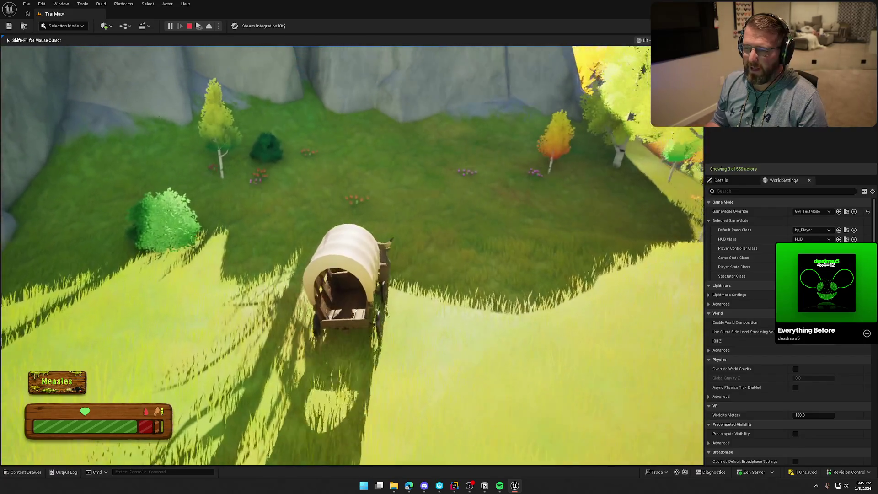
{"action": "key", "text": "d"}
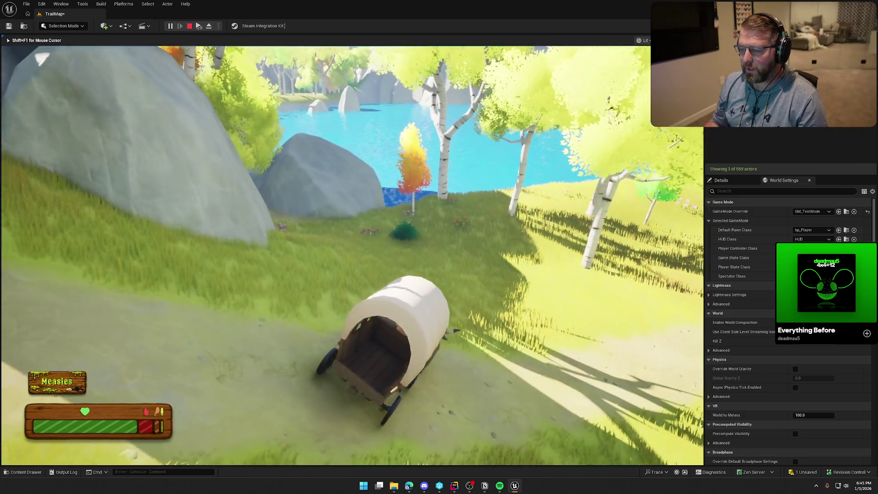
Drive to the lake, then leave the wagon and sprint through the grass toward the rocks before stopping play
{"action": "key", "text": "w"}
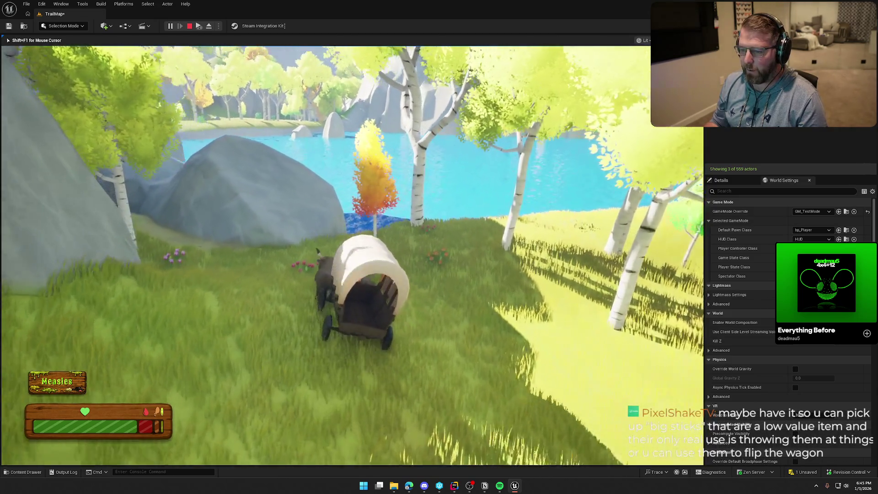
{"action": "key", "text": "w"}
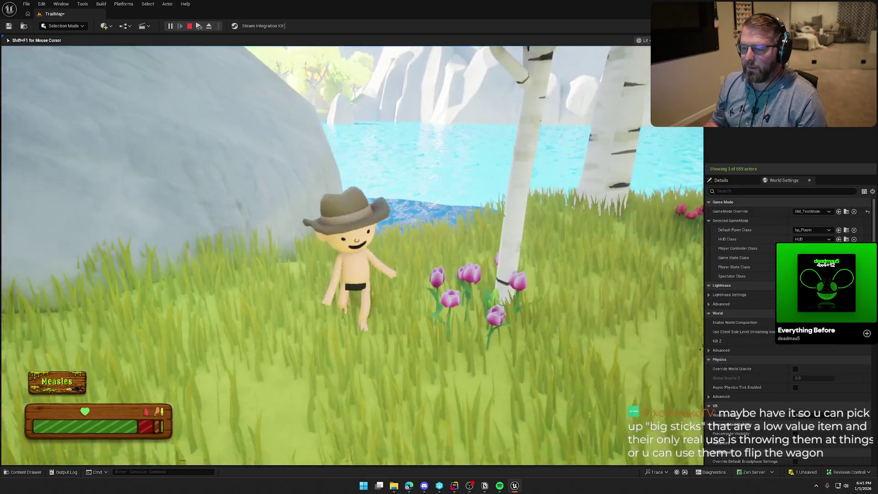
{"action": "key", "text": "w"}
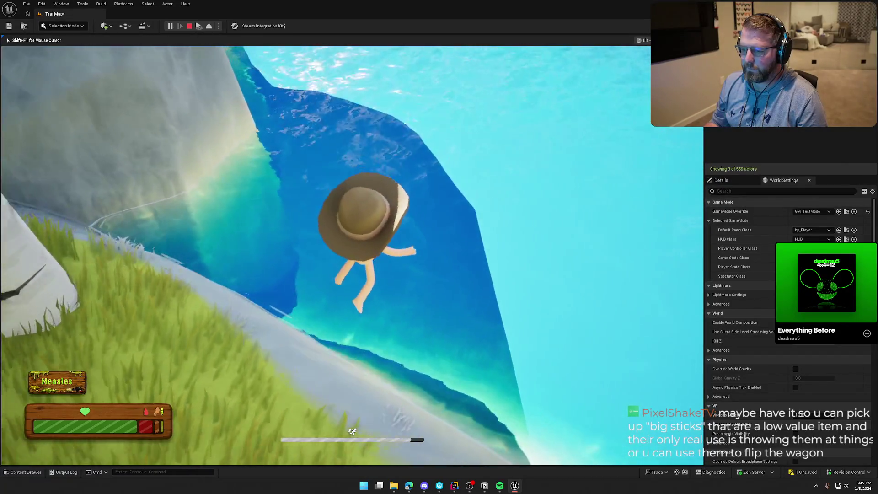
{"action": "key", "text": "w"}
{"action": "key", "text": "w"}
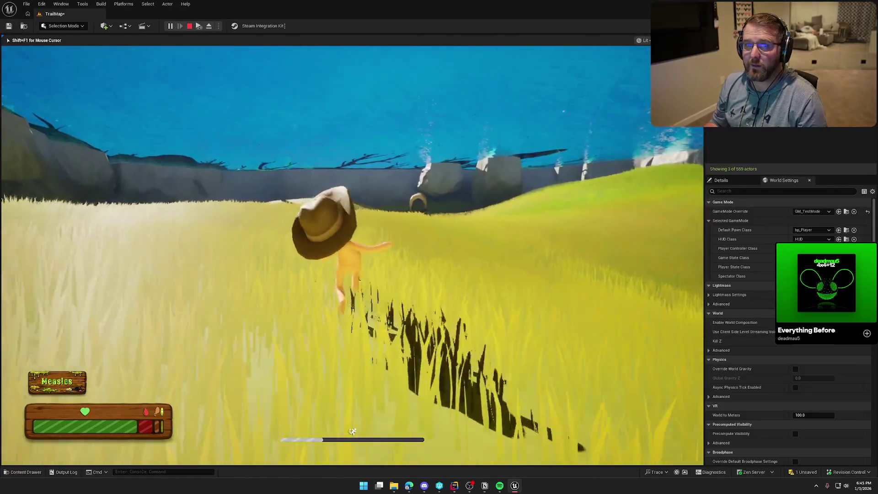
{"action": "key", "text": "w"}
{"action": "key", "text": "w"}
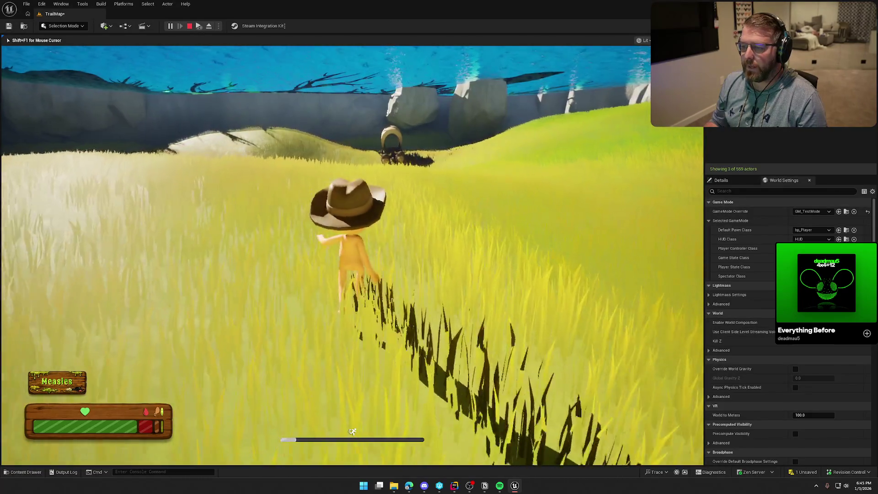
{"action": "key", "text": "w"}
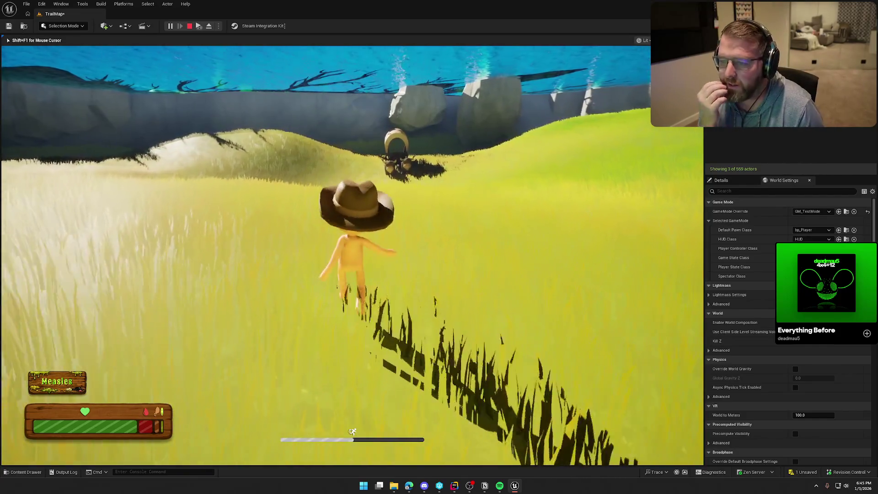
{"action": "key", "text": "w"}
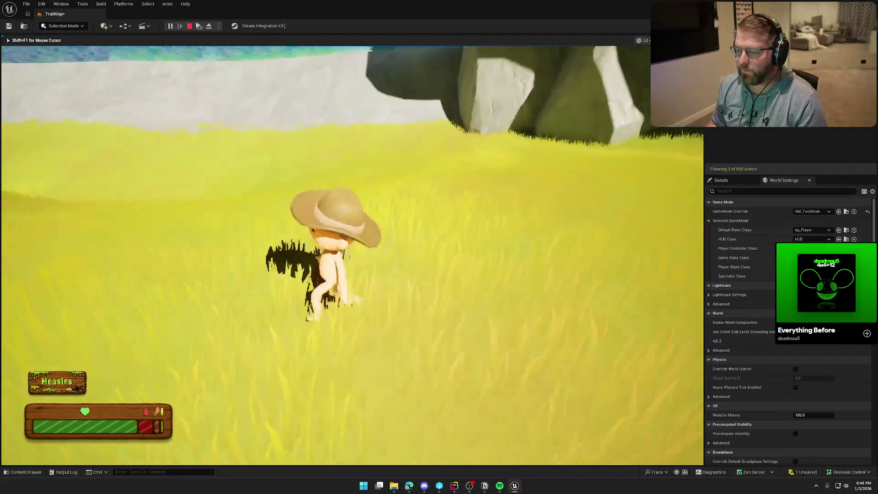
{"action": "key", "text": "Escape"}
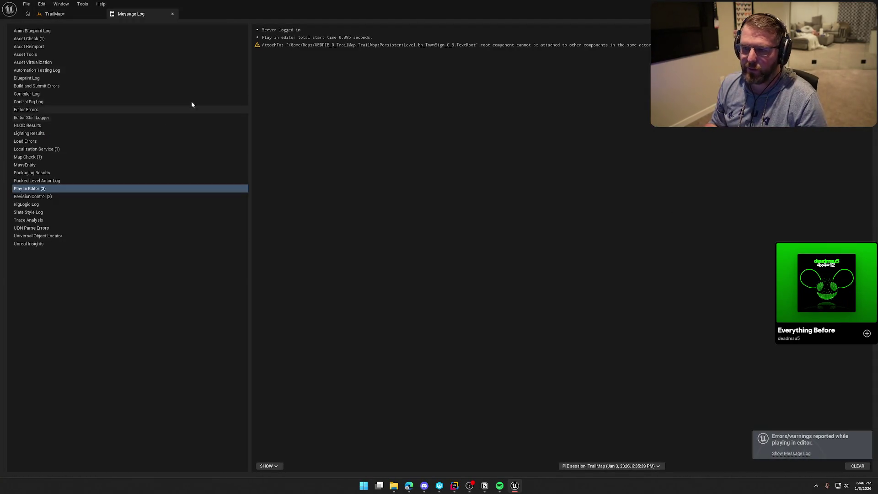
Close the Message Log to get back to the TrailMap level viewport
{"action": "left_click", "coordinate": [173, 14]}
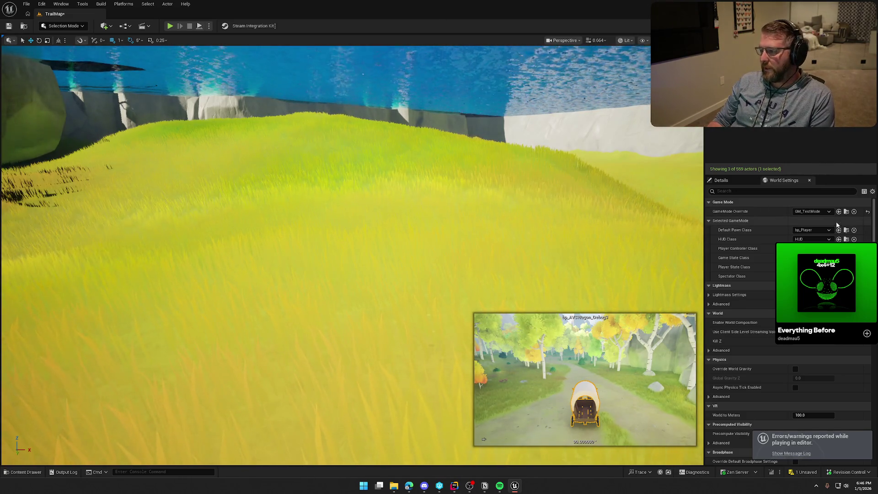
Set the GameMode Override to GM_InGame and start a play-test in town
{"action": "left_click", "coordinate": [812, 211]}
{"action": "left_click", "coordinate": [819, 250]}
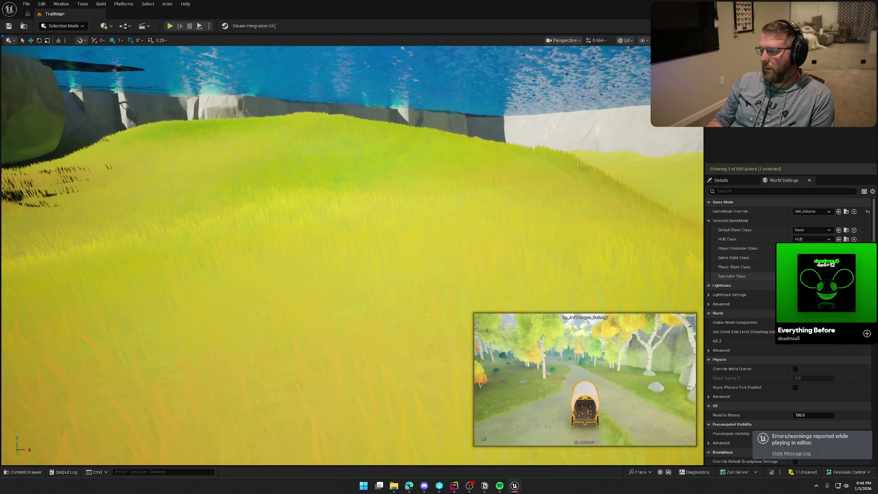
{"action": "left_click", "coordinate": [170, 26]}
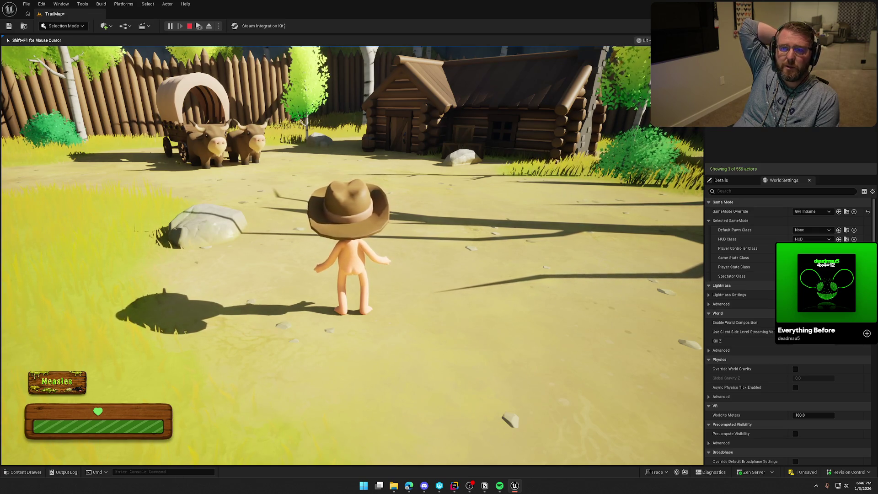
Sprint the character forward through town, then walk up beside the ox wagon's wheel
{"action": "key", "text": "shift+w"}
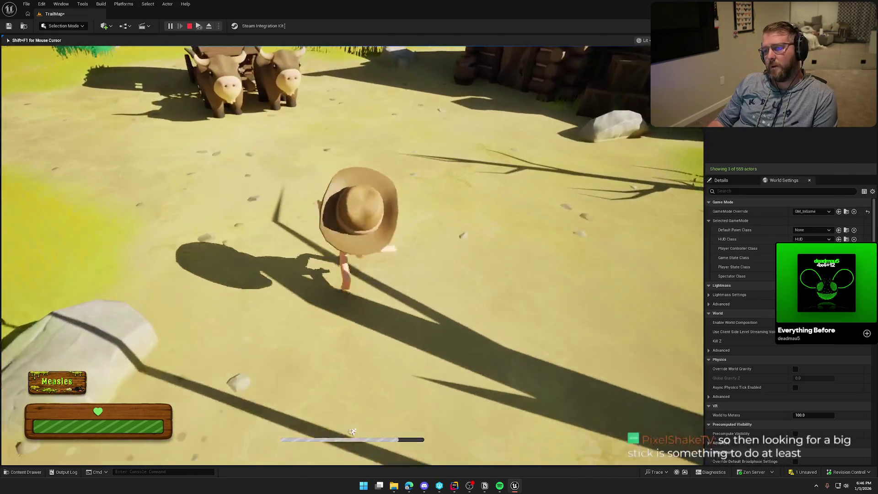
{"action": "key", "text": "shift+w"}
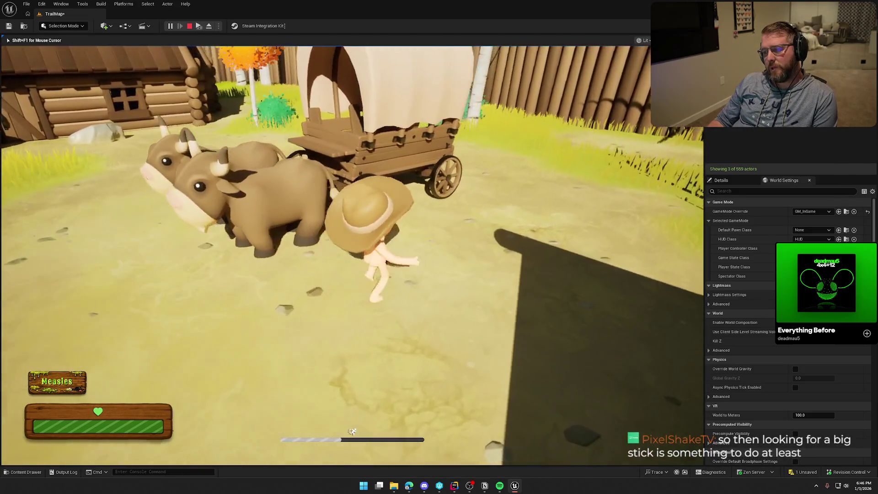
{"action": "key", "text": "w"}
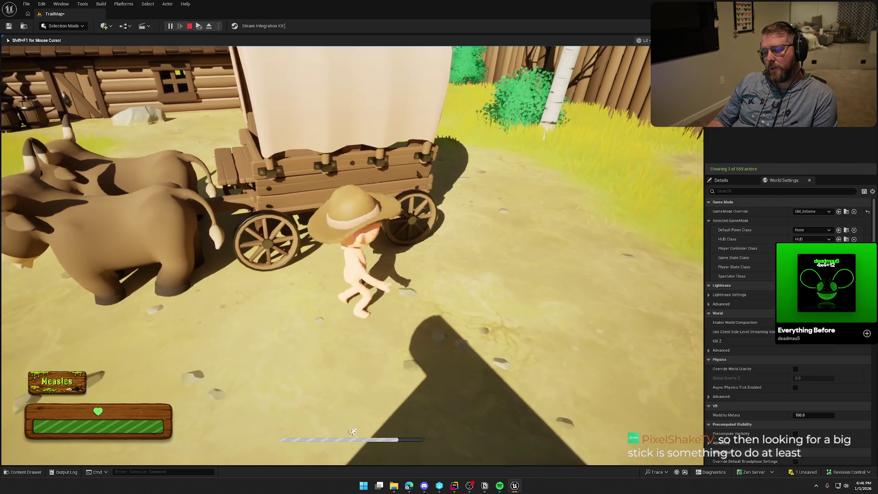